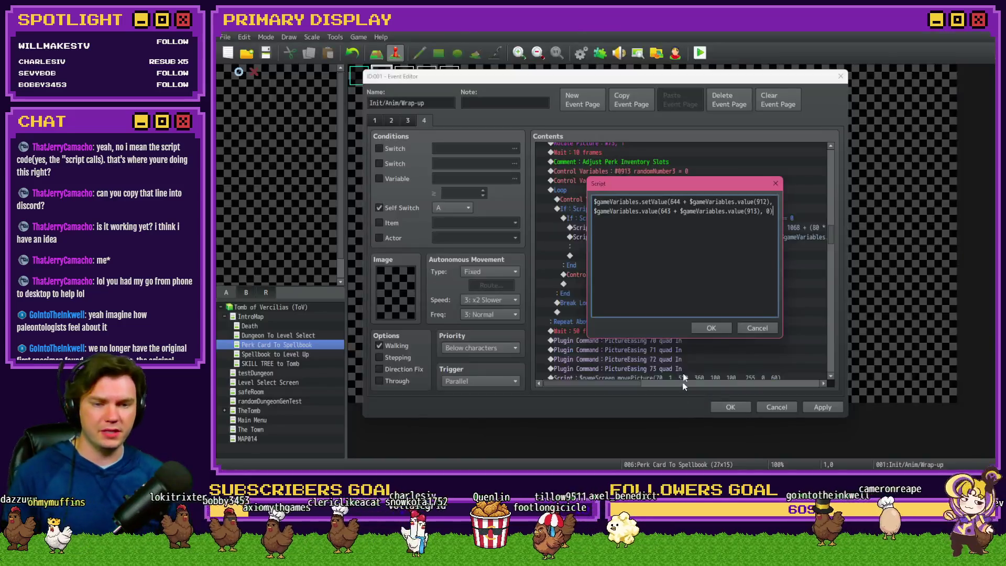
- Finish the setValue script edit and scroll to read the movePicture script line
click(710, 328)
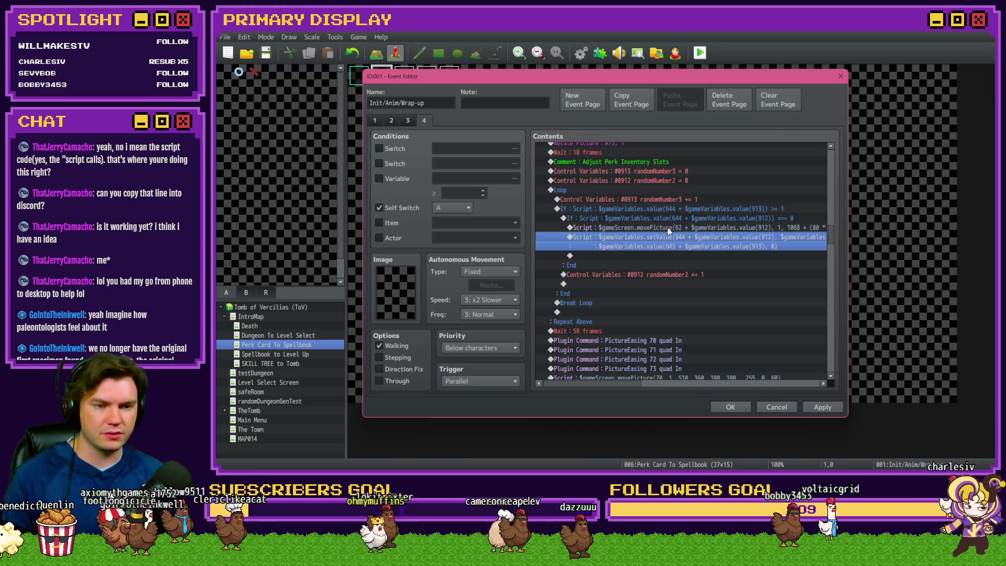
click(668, 228)
mouse_move(626, 383)
mouse_down()
mouse_move(703, 388)
mouse_move(599, 379)
mouse_up()
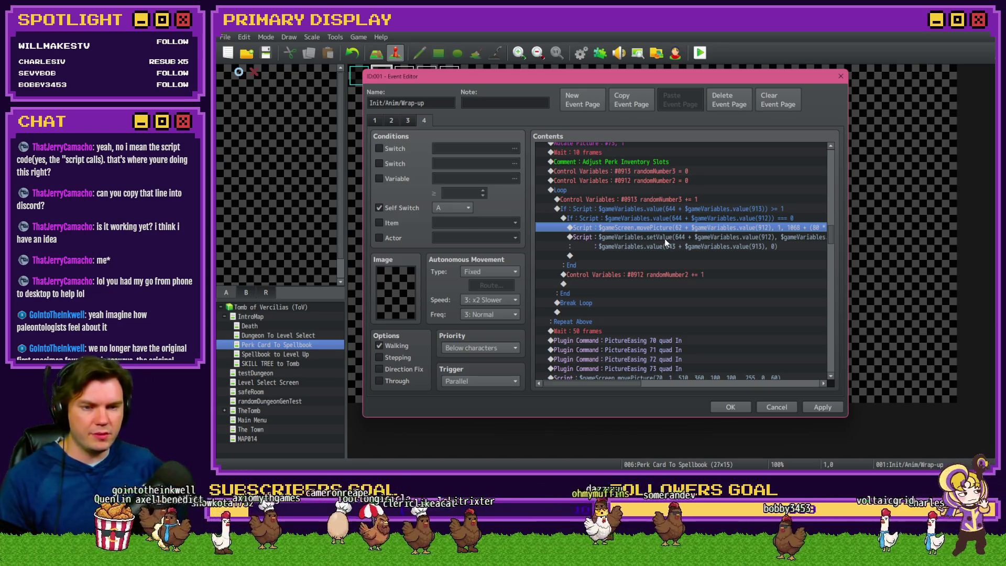
- Insert Label 'start' at the top of the perk inventory loop
click(577, 194)
key(Insert)
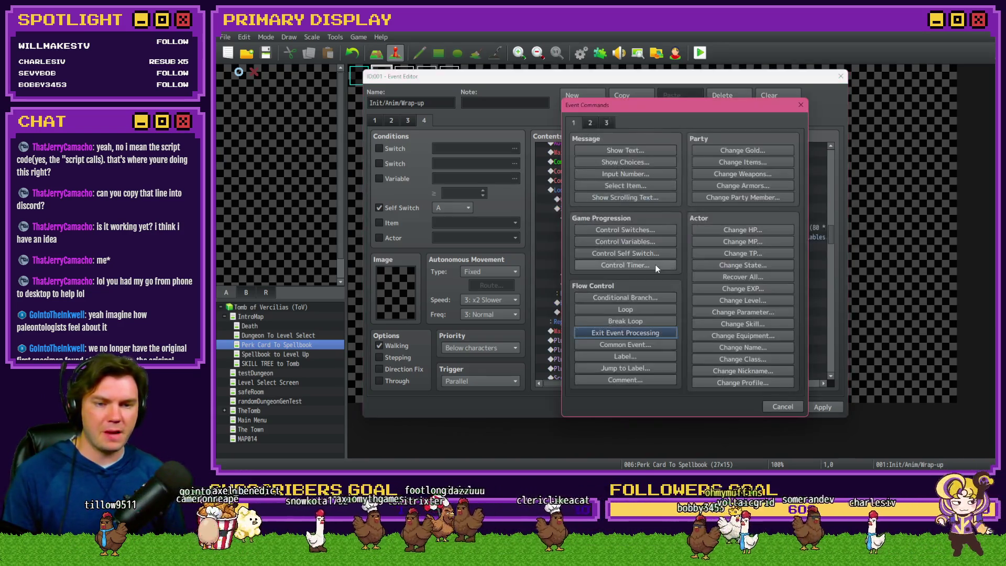
click(639, 357)
text(start)
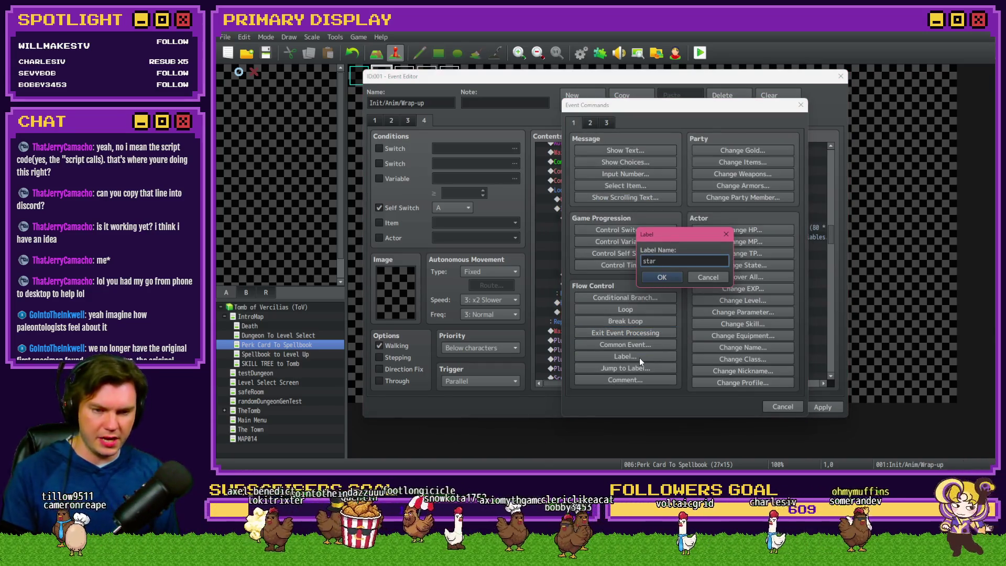
key(Return)
- After the setValue script, add Control Variables setting randomNumber2 (#0912) to 0
click(657, 237)
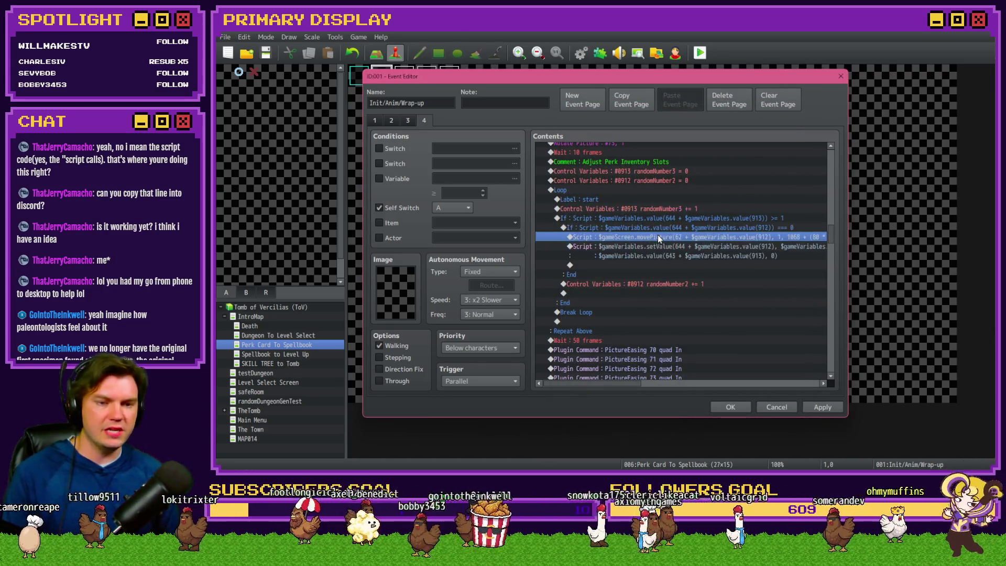
click(672, 250)
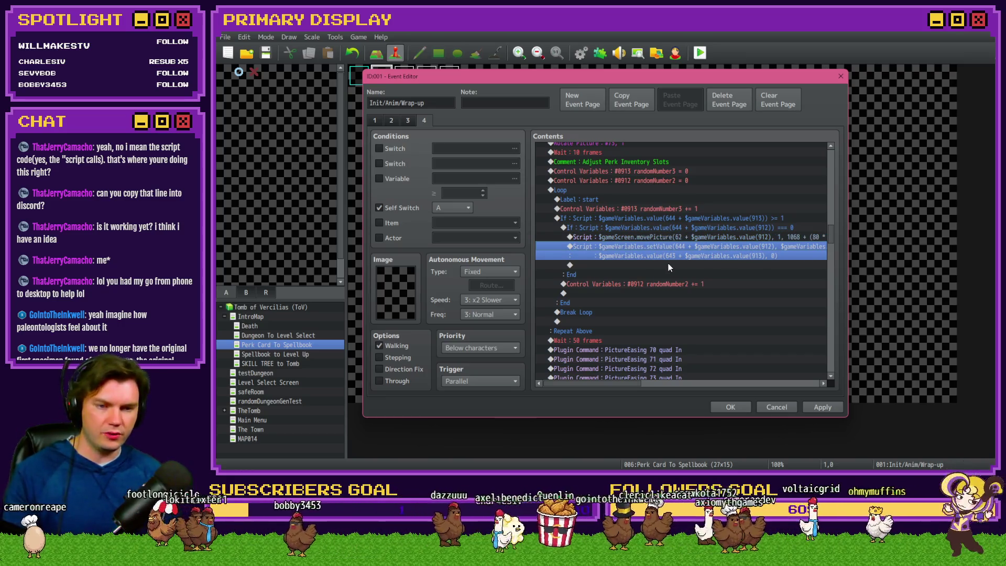
click(668, 264)
key(Down)
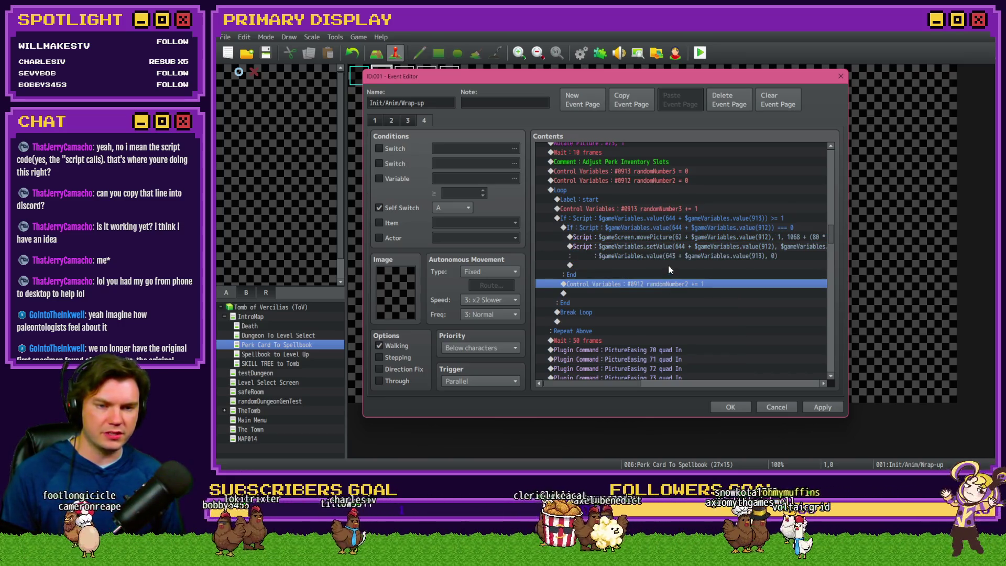
click(668, 265)
key(ctrl+v)
double_click(674, 265)
double_click(666, 268)
click(728, 351)
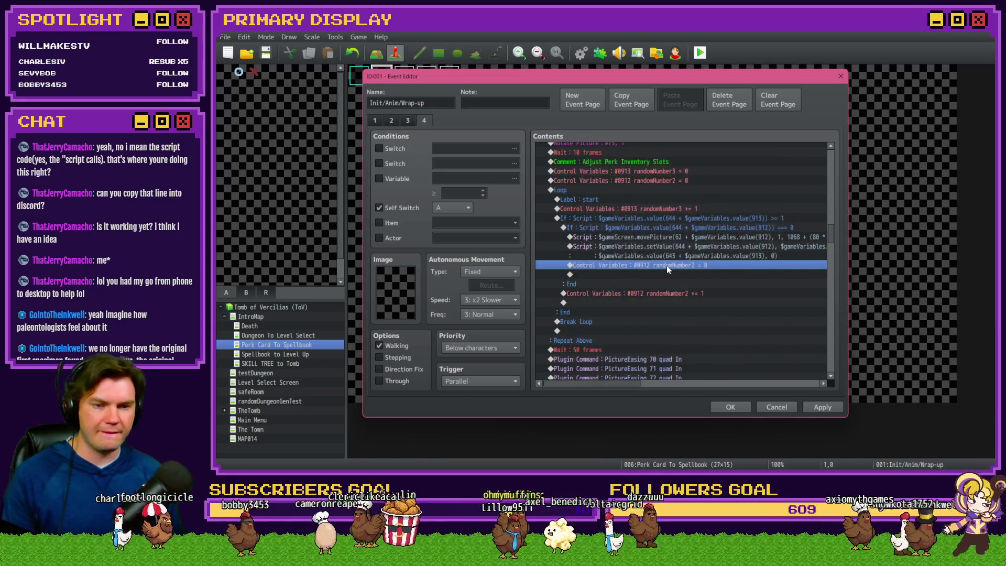
- Add Jump to Label 'start' right after the randomNumber2 reset
double_click(666, 271)
click(628, 367)
text(start)
key(Return)
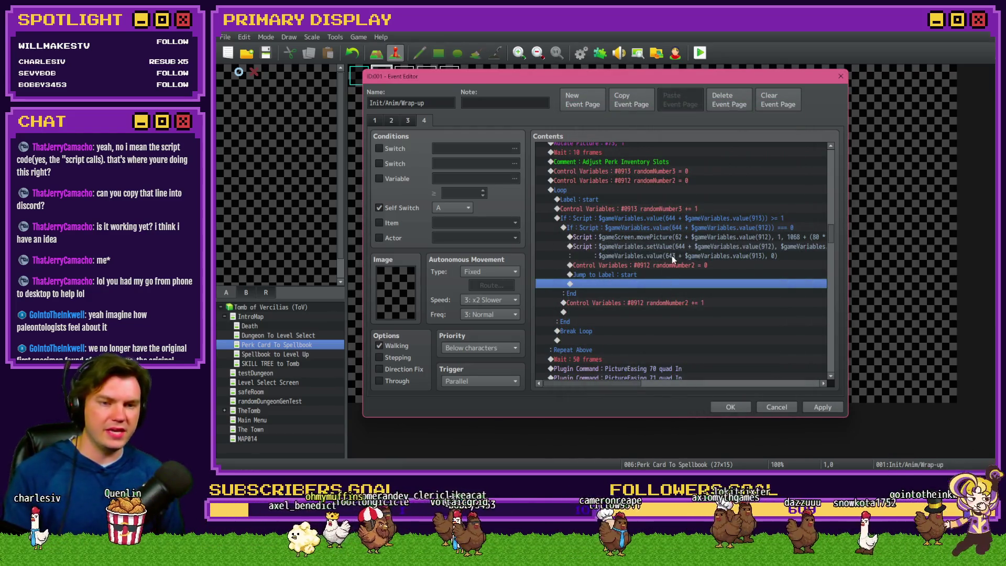
- Review the start label, the outer and inner If blocks, and the new reset line
click(678, 244)
click(639, 200)
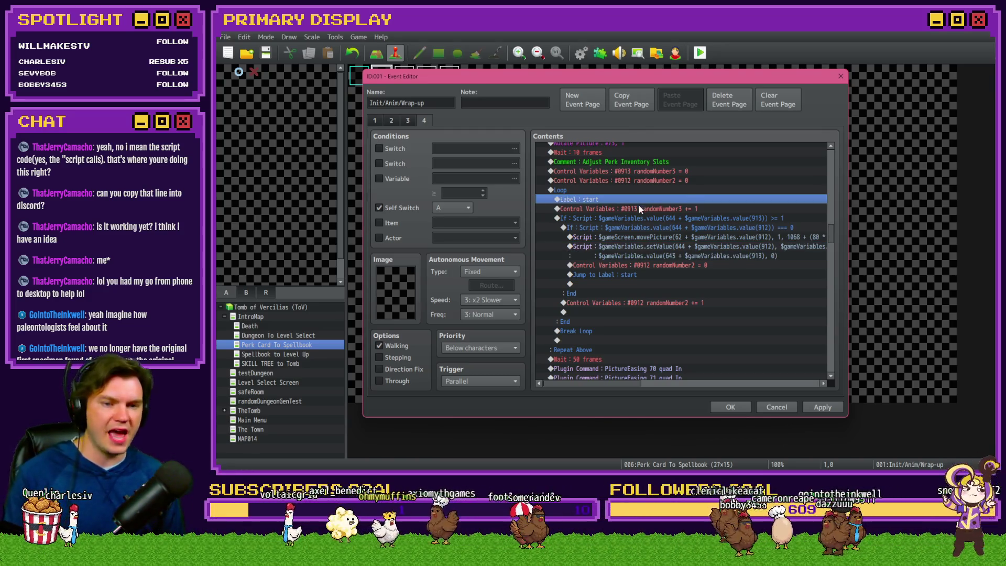
click(639, 206)
click(644, 217)
click(659, 248)
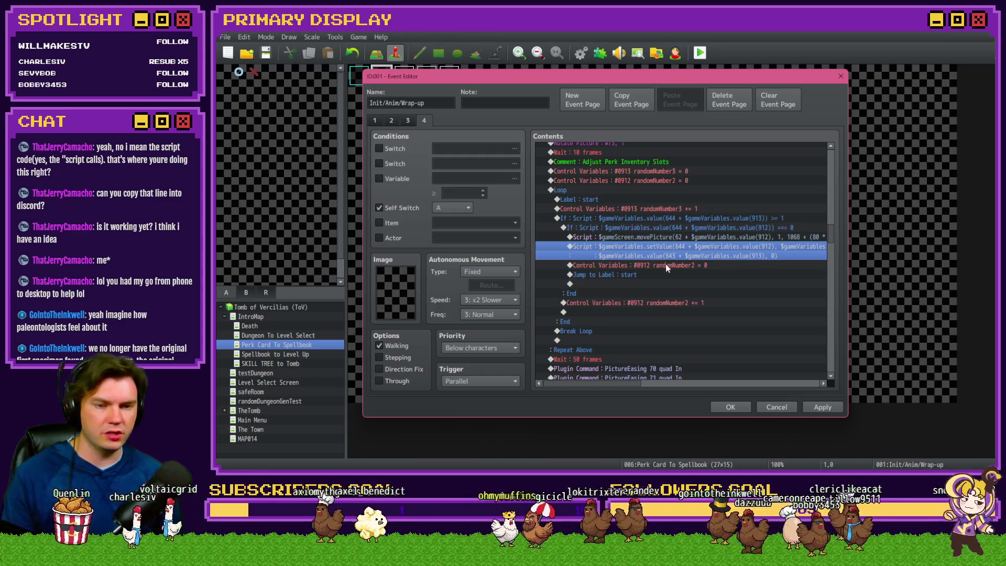
click(668, 265)
click(673, 228)
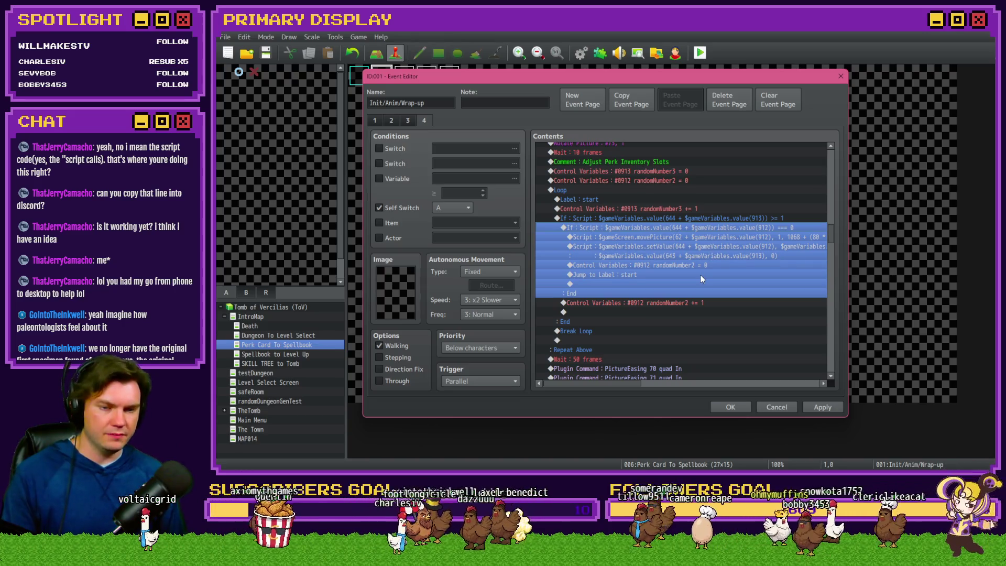
click(698, 304)
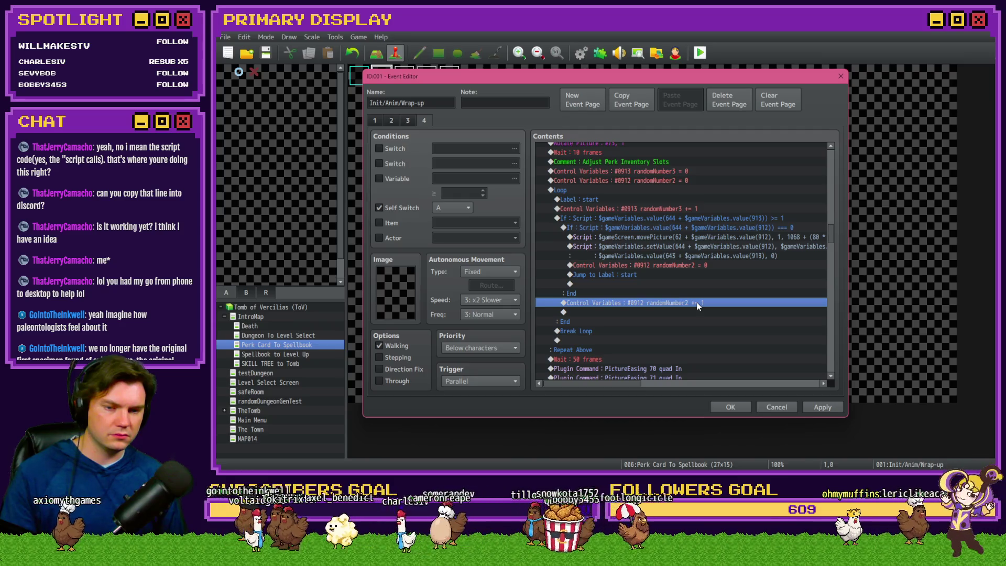
- Remove the Loop command accidentally inserted above Break Loop
double_click(626, 331)
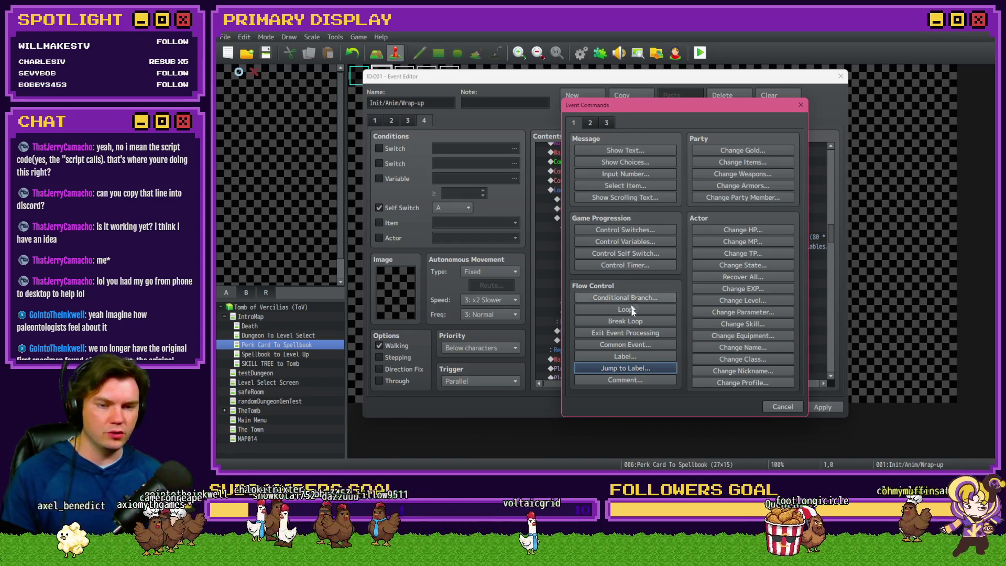
click(632, 309)
key(Escape)
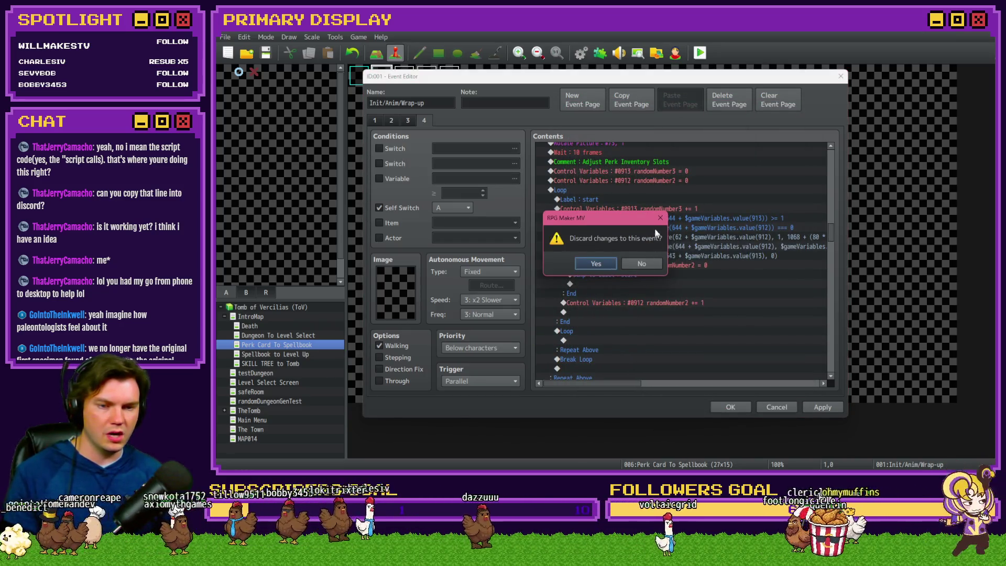
click(659, 218)
click(587, 331)
key(Delete)
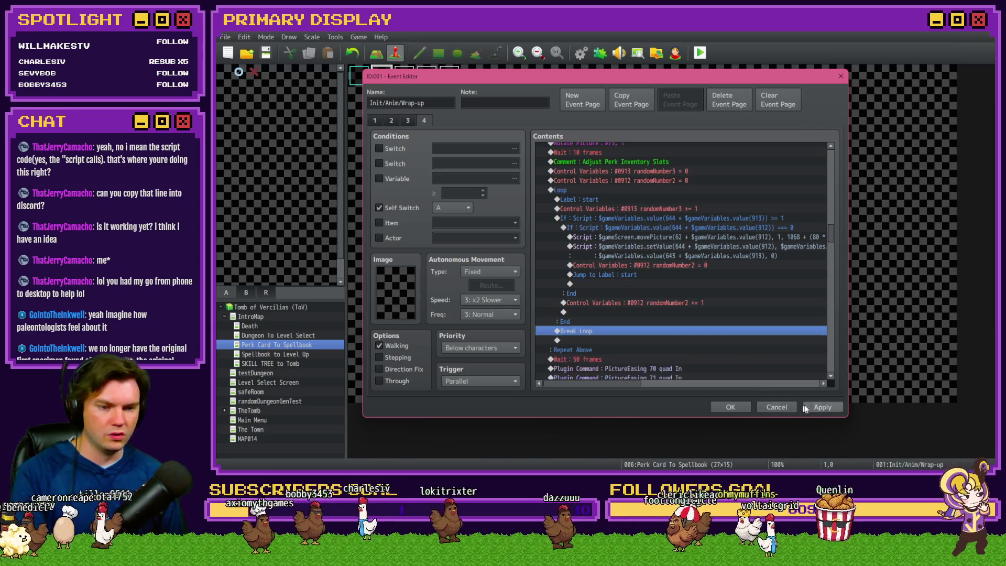
- Insert Conditional Branch: Variable 0913 randomNumber3 ≥ Constant 9 above Break Loop
double_click(629, 329)
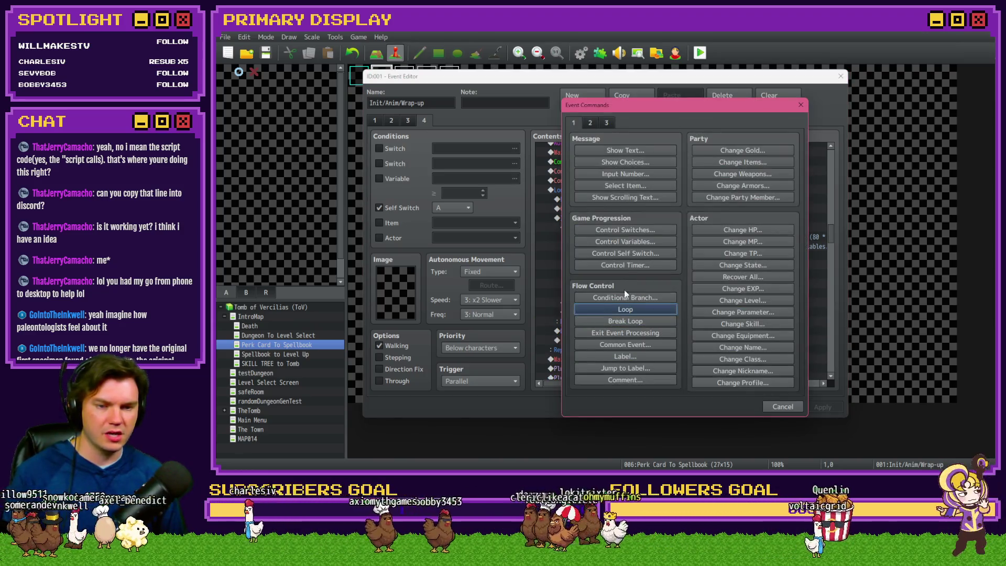
click(629, 297)
click(605, 217)
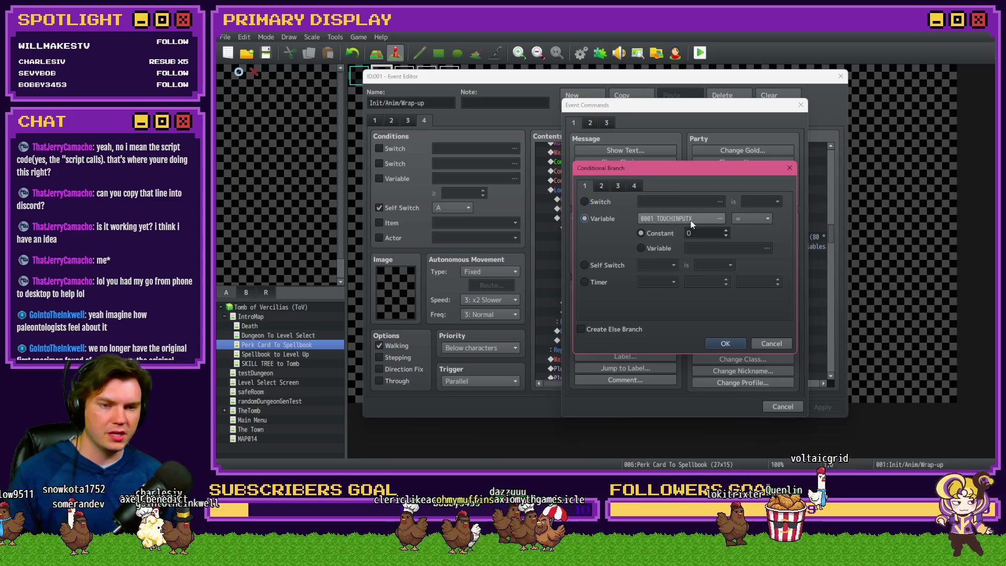
click(681, 218)
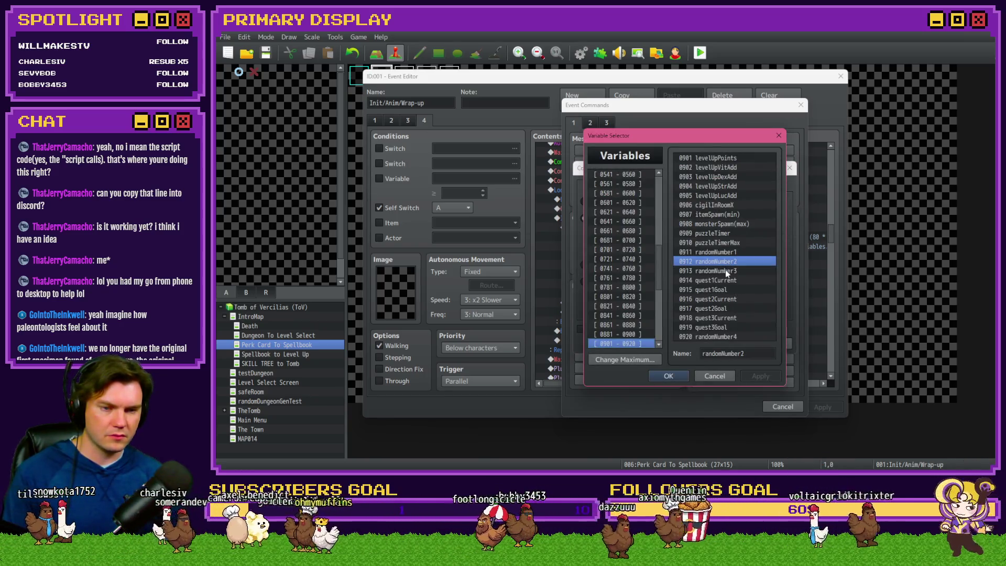
double_click(725, 269)
click(746, 218)
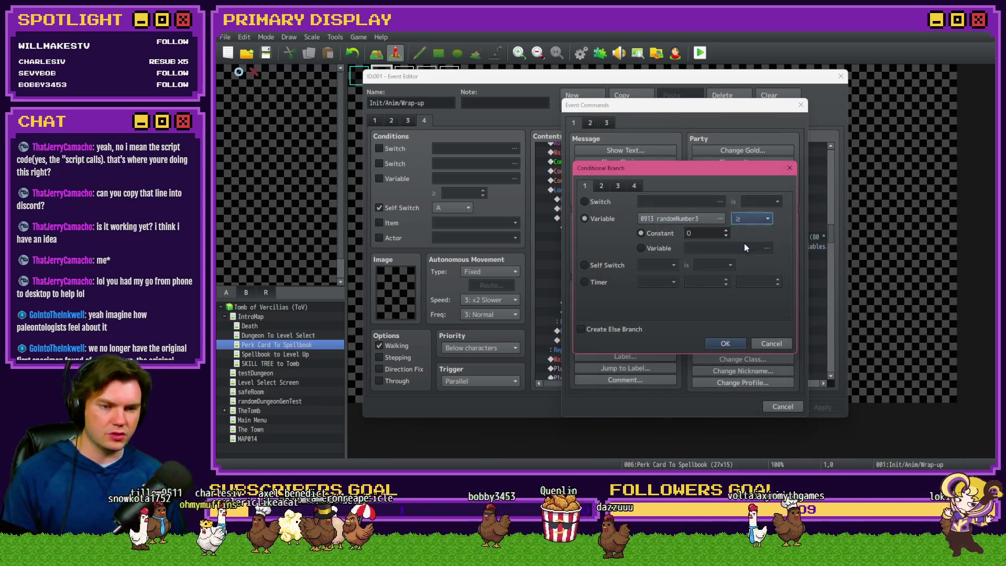
click(743, 243)
double_click(697, 237)
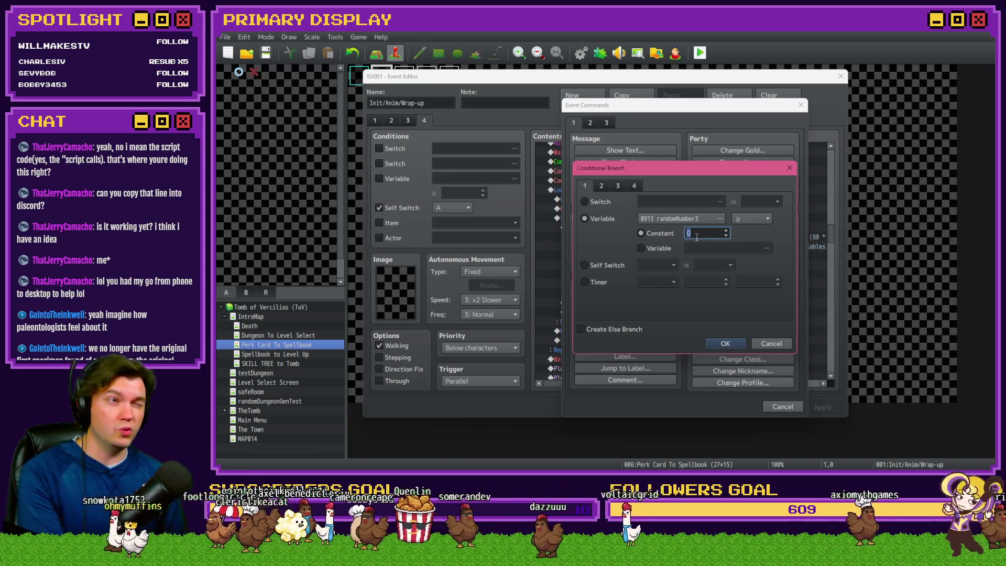
text(9)
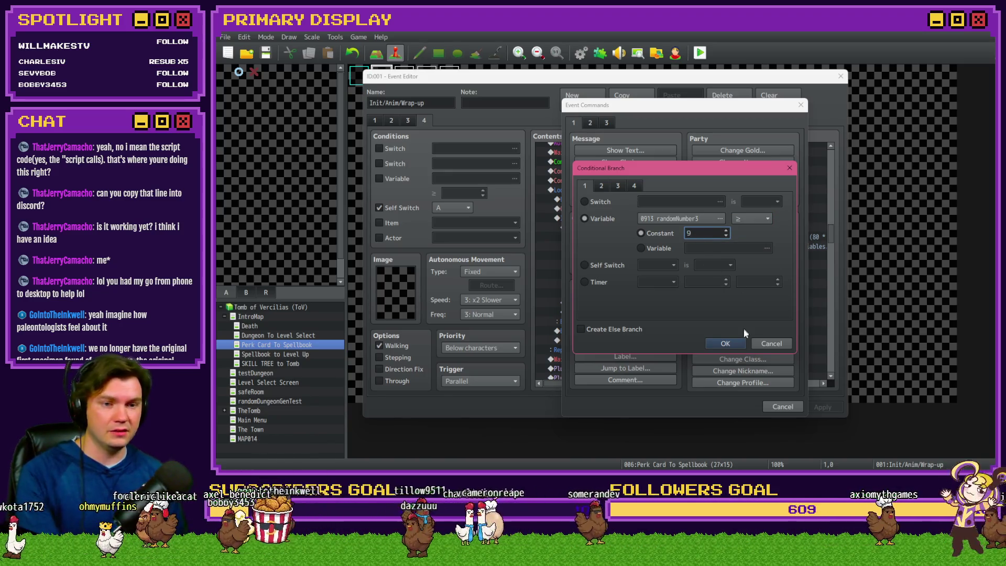
click(730, 344)
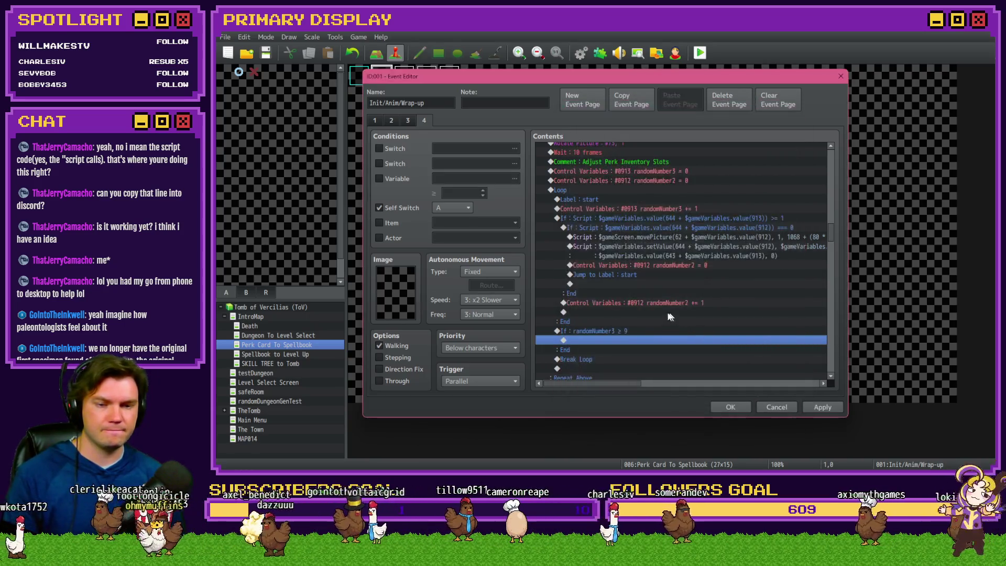
click(616, 358)
- Move Break Loop inside the If randomNumber3 ≥ 9 branch
drag(616, 358, 618, 340)
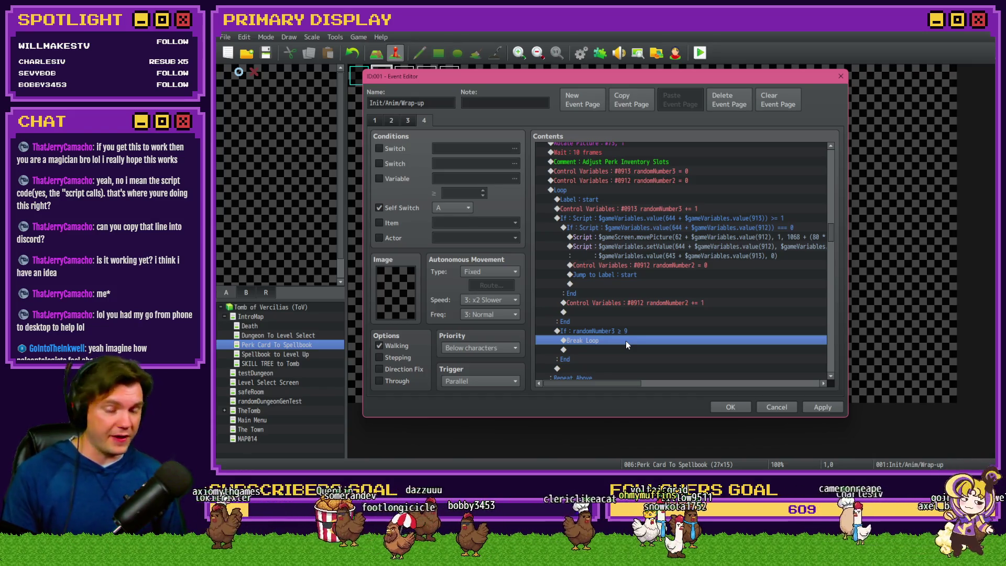
click(630, 335)
click(630, 343)
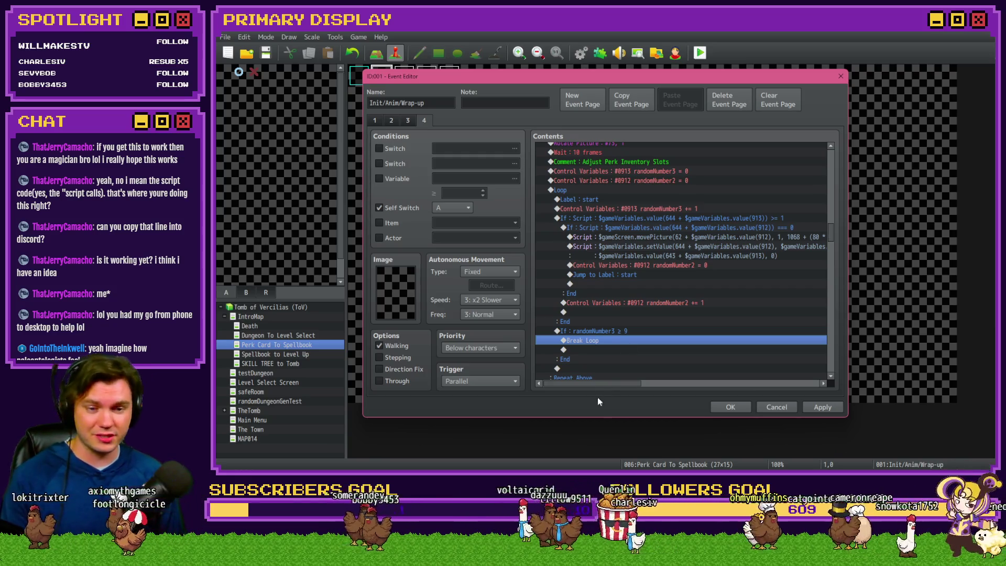
mouse_move(605, 383)
mouse_down()
mouse_move(645, 384)
mouse_move(605, 387)
mouse_up()
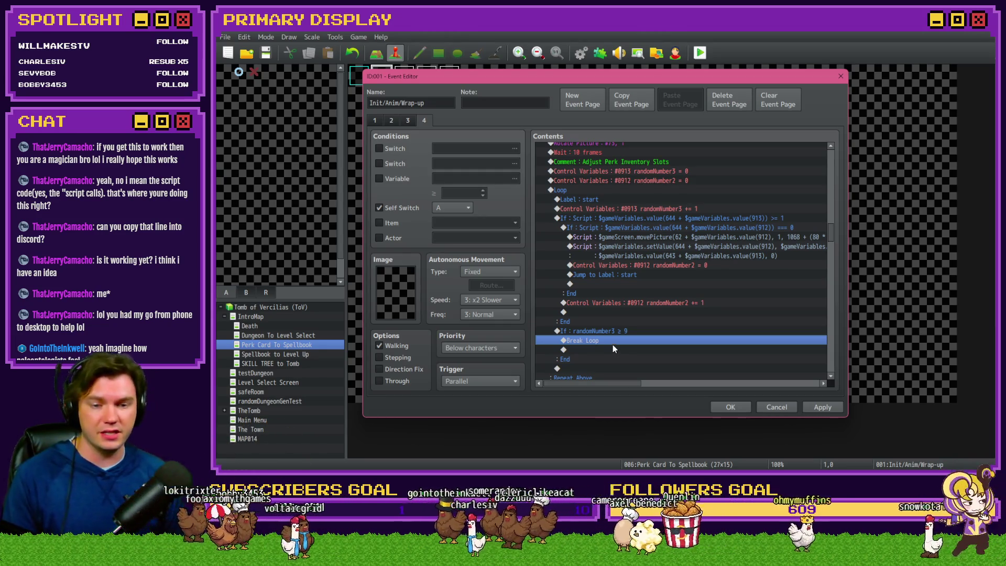
click(624, 331)
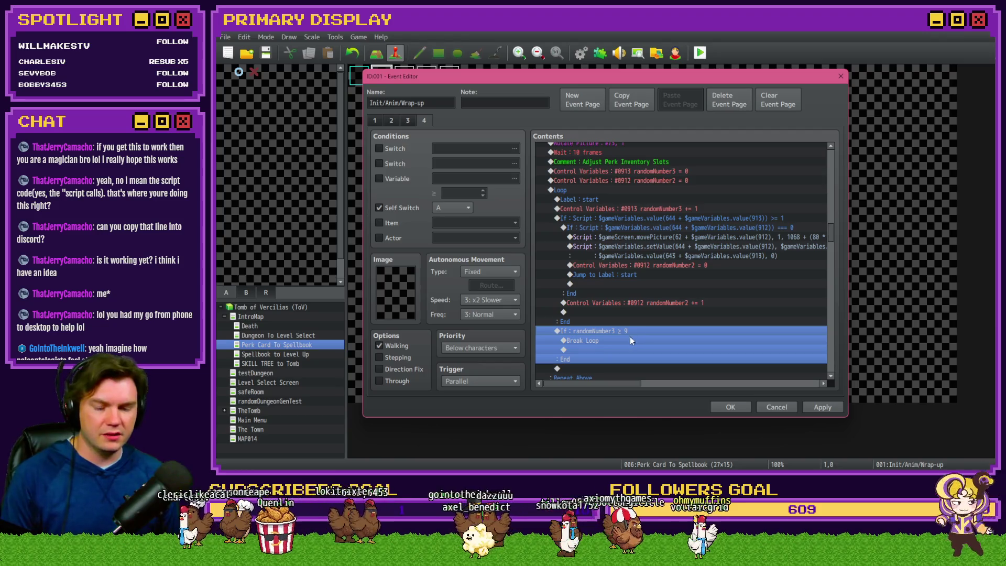
click(629, 338)
click(632, 331)
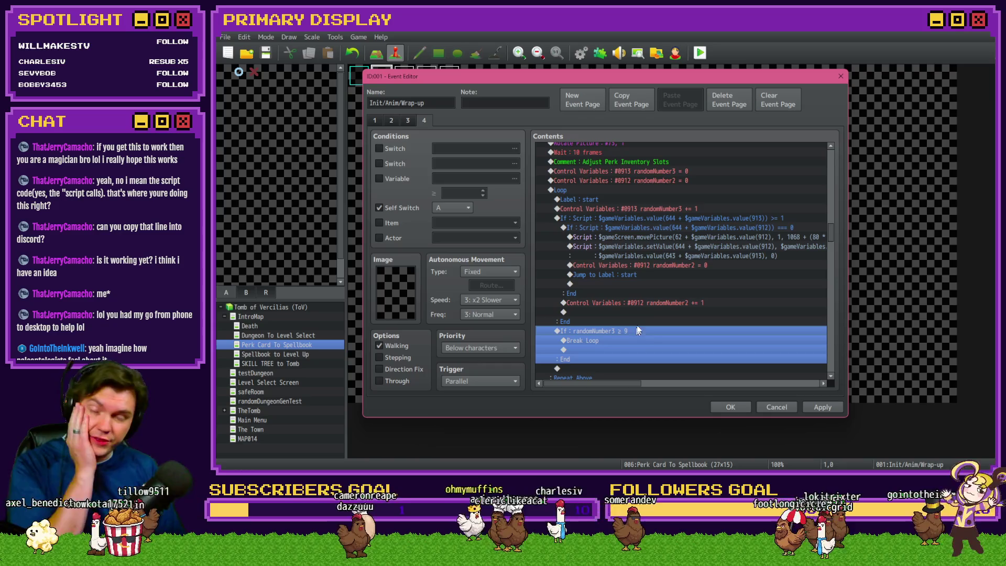
click(611, 189)
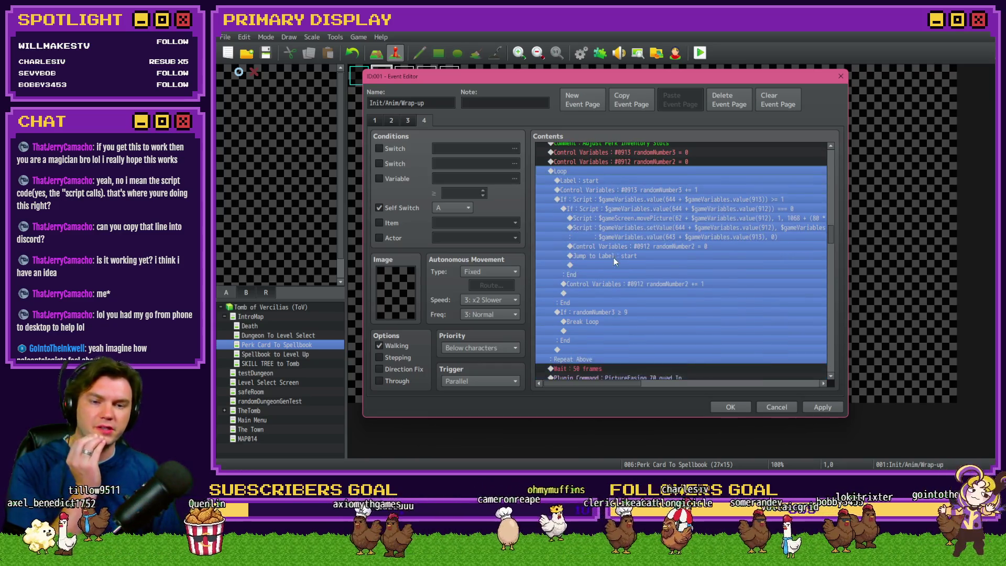
scroll(614, 257, down, 1)
scroll(614, 258, up, 2)
click(615, 218)
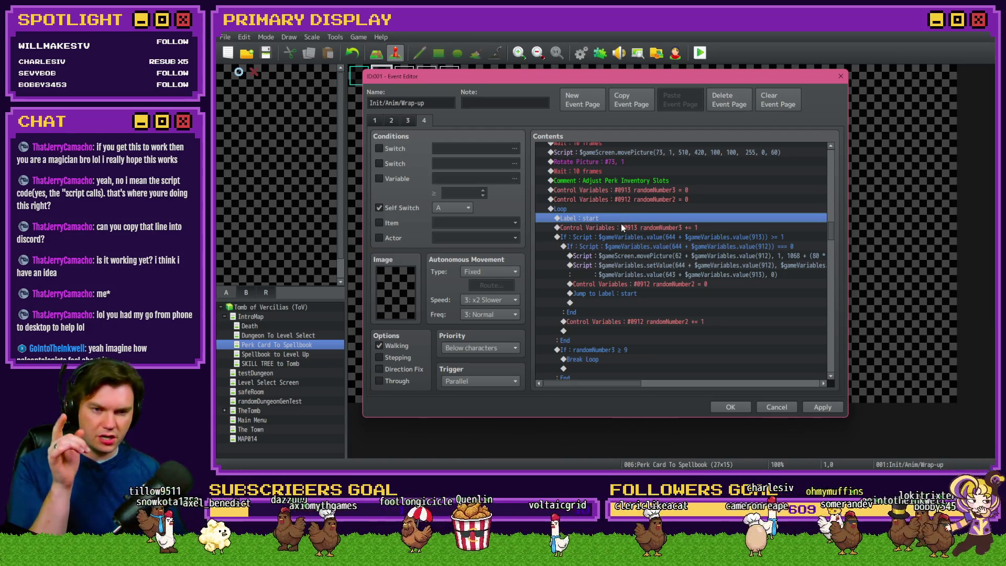
click(622, 227)
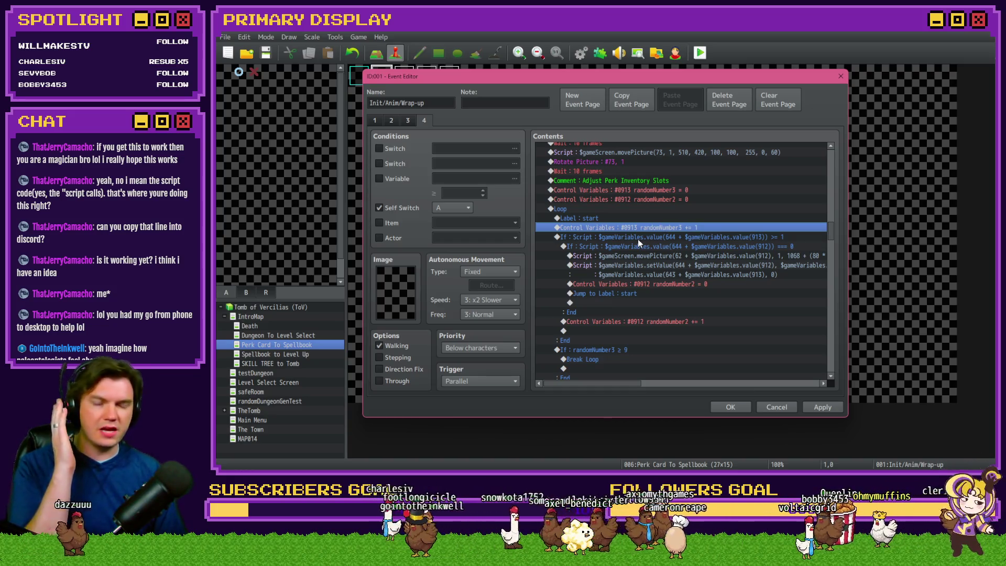
click(637, 239)
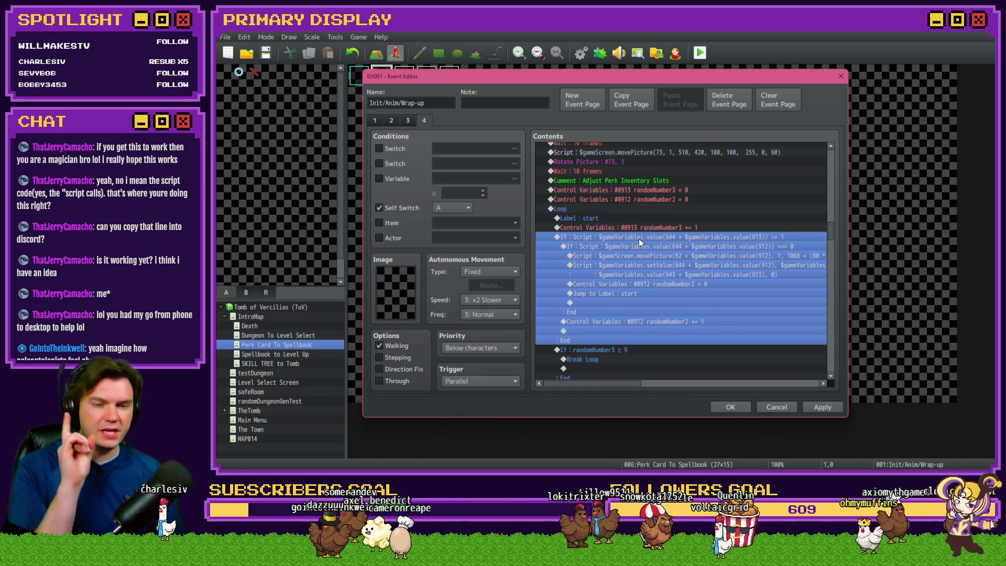
click(650, 245)
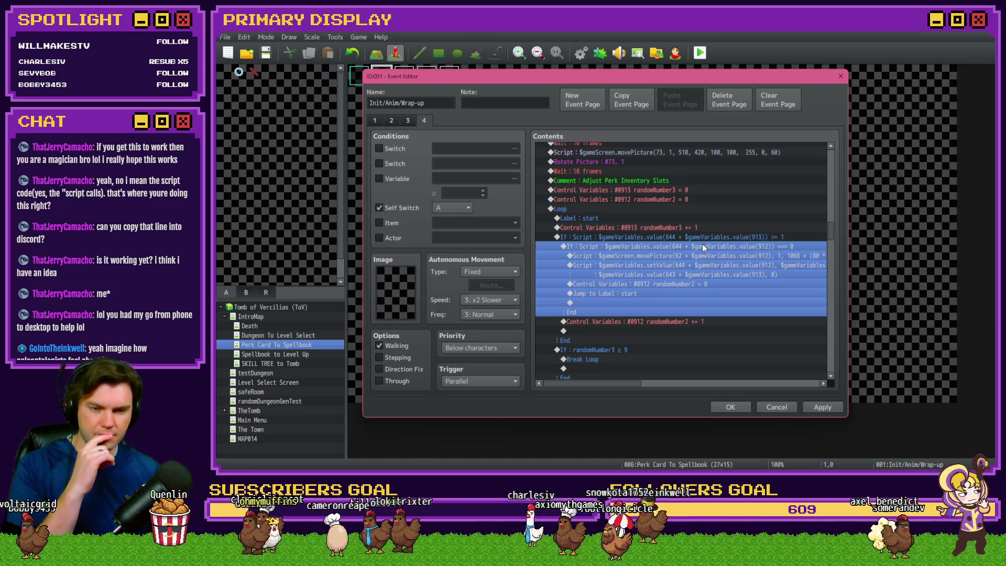
click(698, 322)
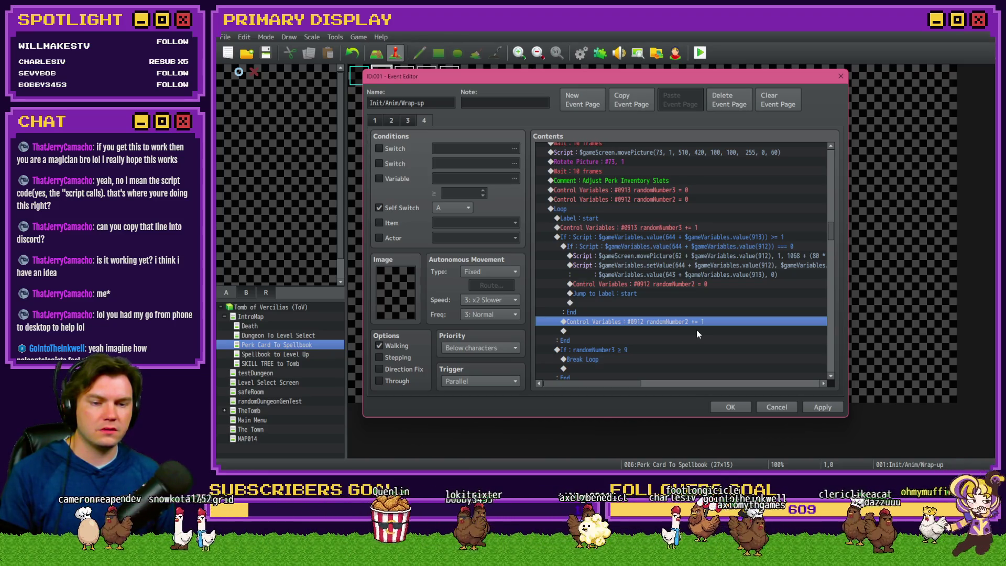
- Add Conditional Branch: Variable randomNumber2 = Variable randomNumber3 below the += 1 line
double_click(696, 330)
click(636, 297)
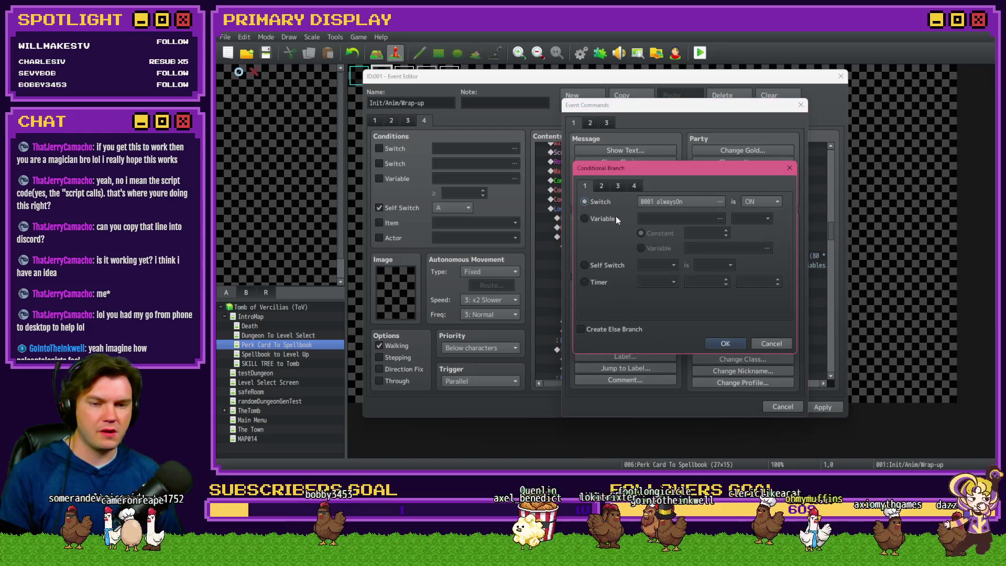
click(644, 216)
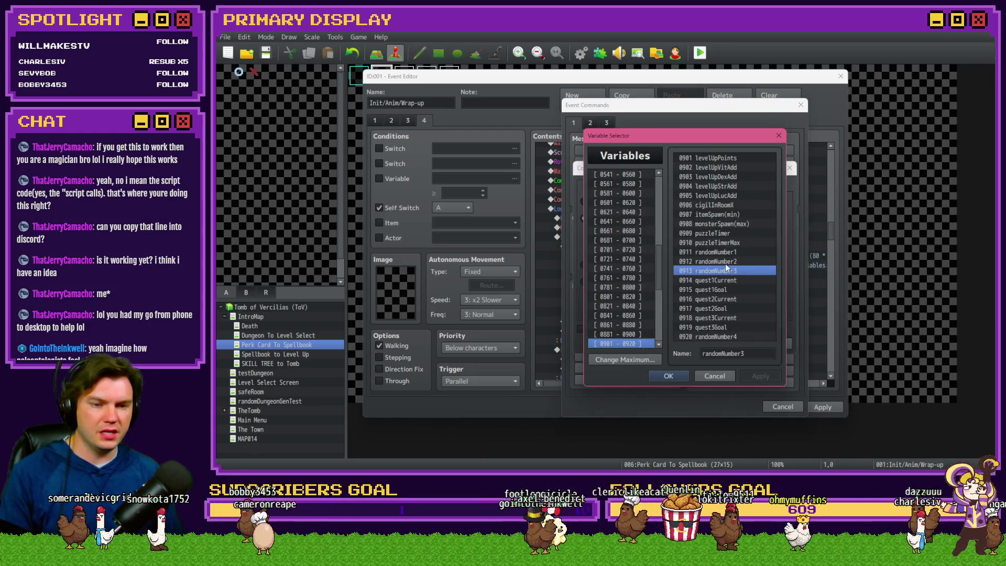
double_click(728, 261)
click(661, 248)
click(713, 244)
double_click(729, 270)
click(725, 343)
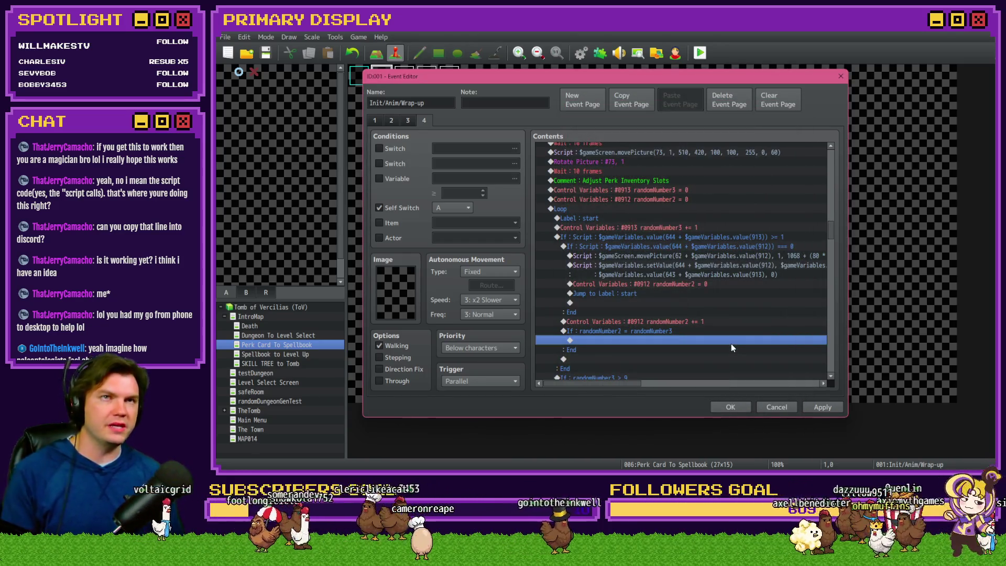
- Copy the randomNumber2 reset and Jump to 'start' lines into the new branch and apply
click(705, 332)
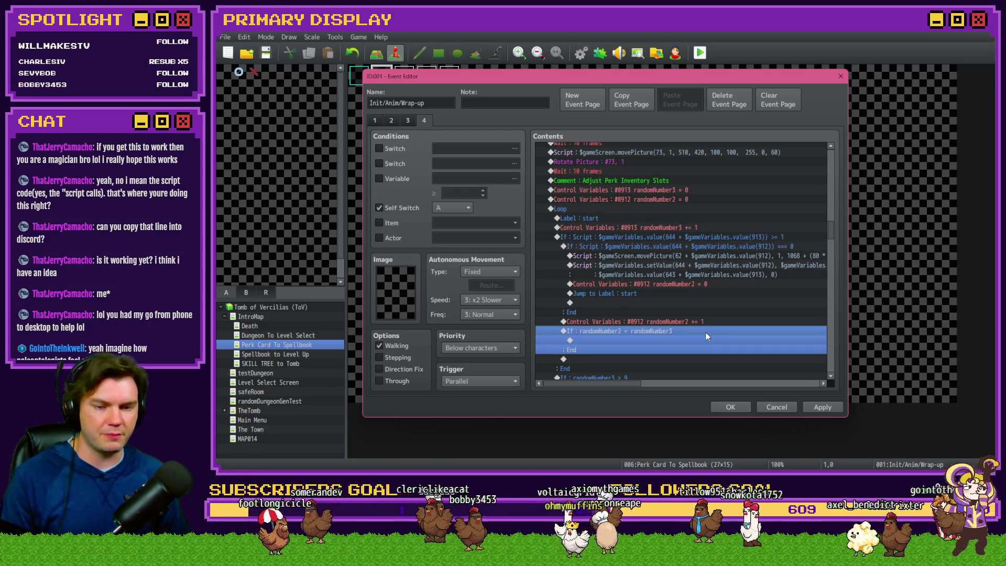
click(616, 294)
shift+click(665, 284)
key(ctrl+c)
click(643, 340)
key(ctrl+v)
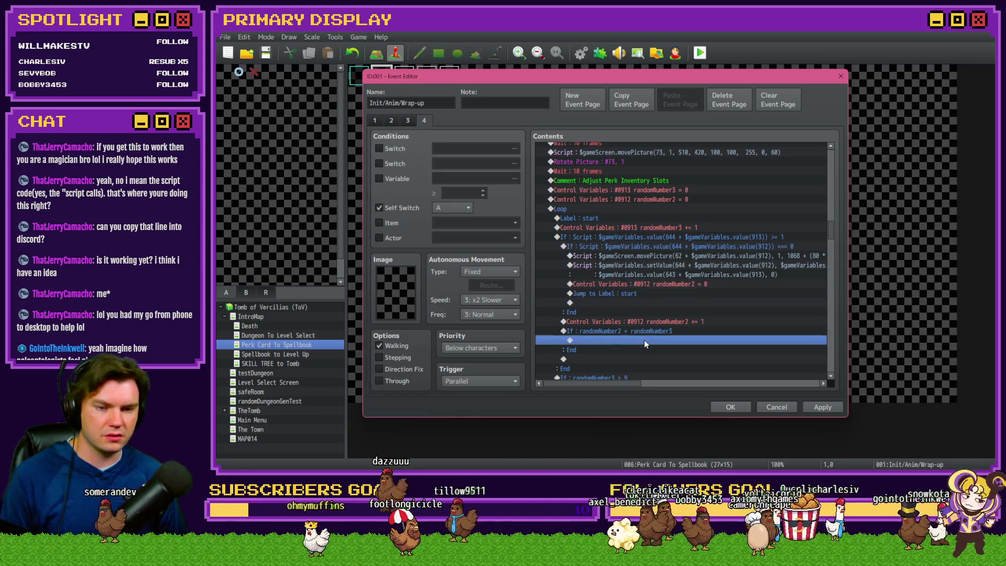
click(651, 341)
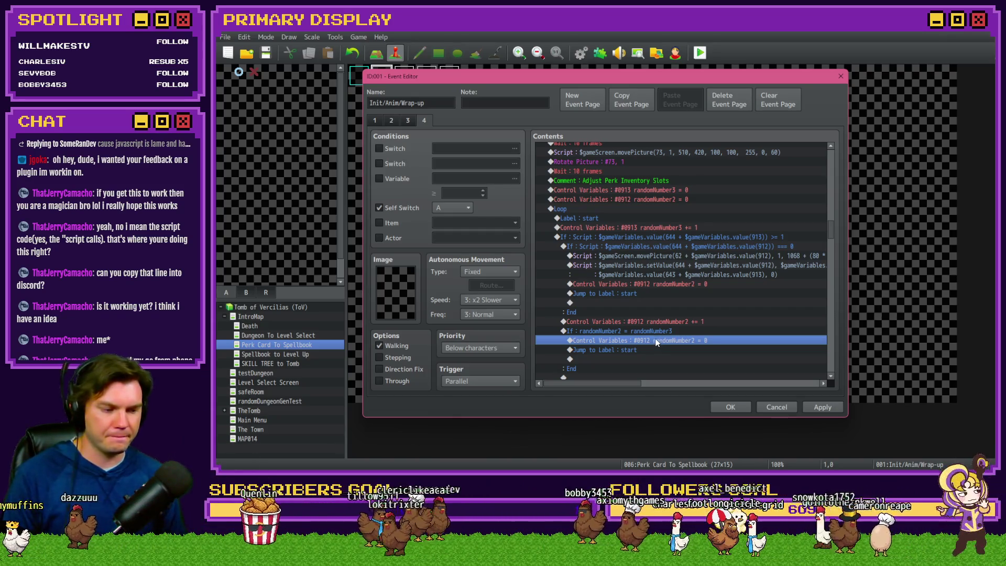
scroll(658, 333, down, 2)
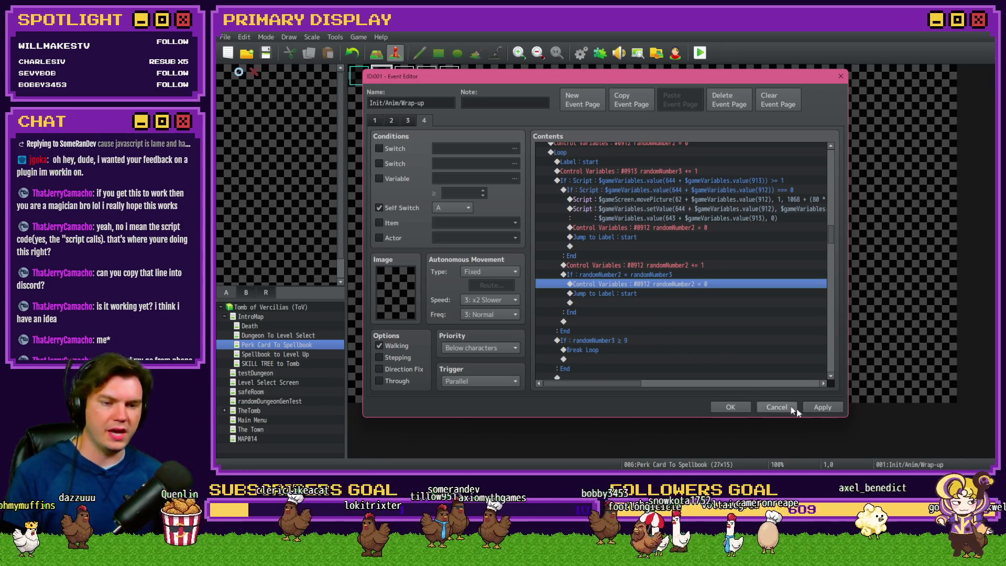
click(820, 407)
click(746, 407)
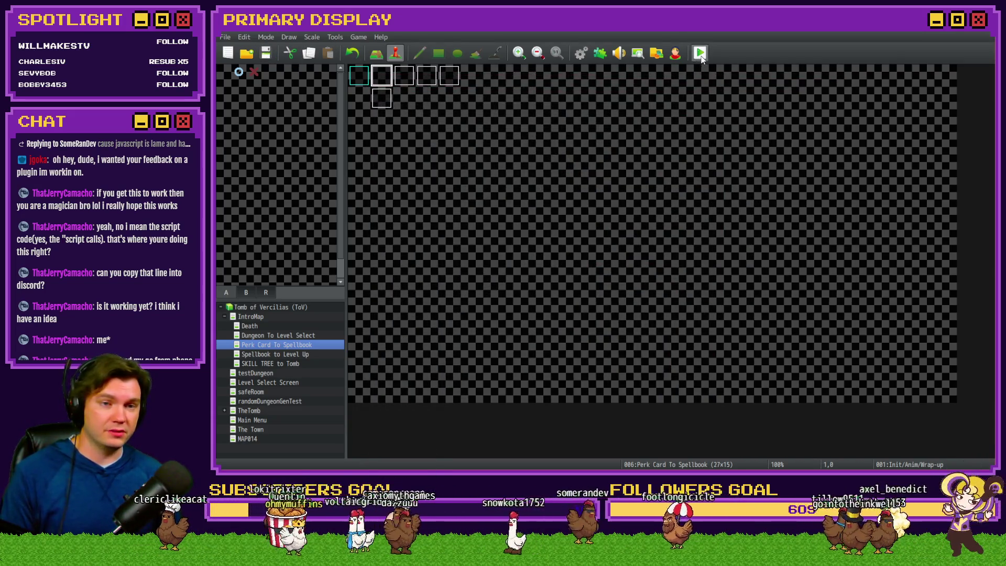
double_click(377, 80)
click(423, 120)
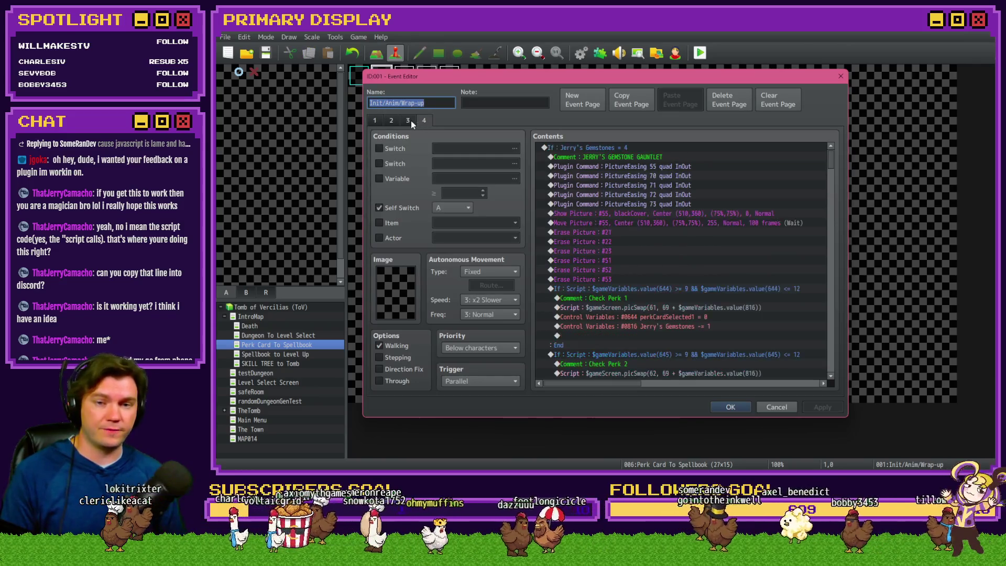
drag(831, 163, 840, 224)
scroll(840, 236, down, 2)
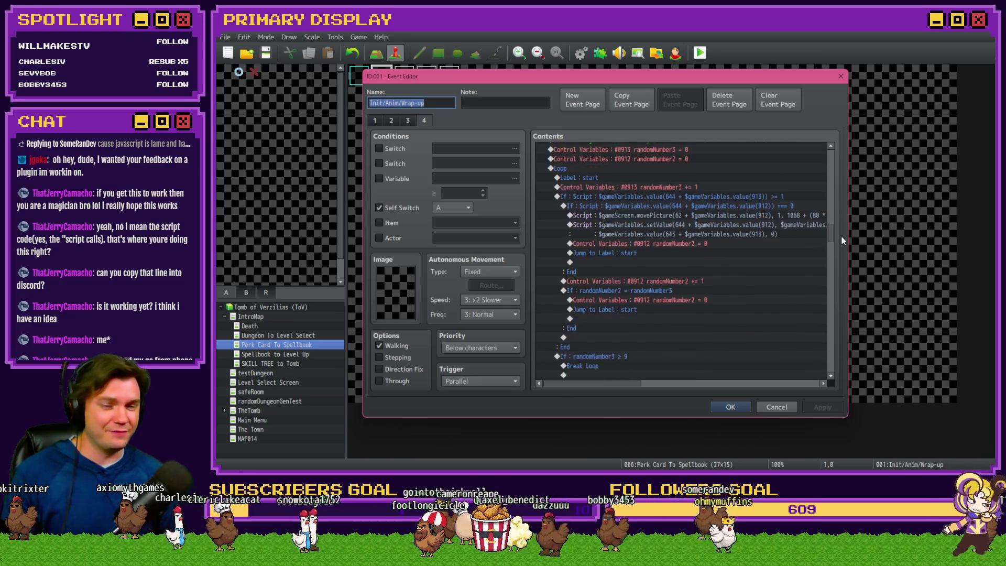
click(661, 196)
scroll(656, 280, down, 2)
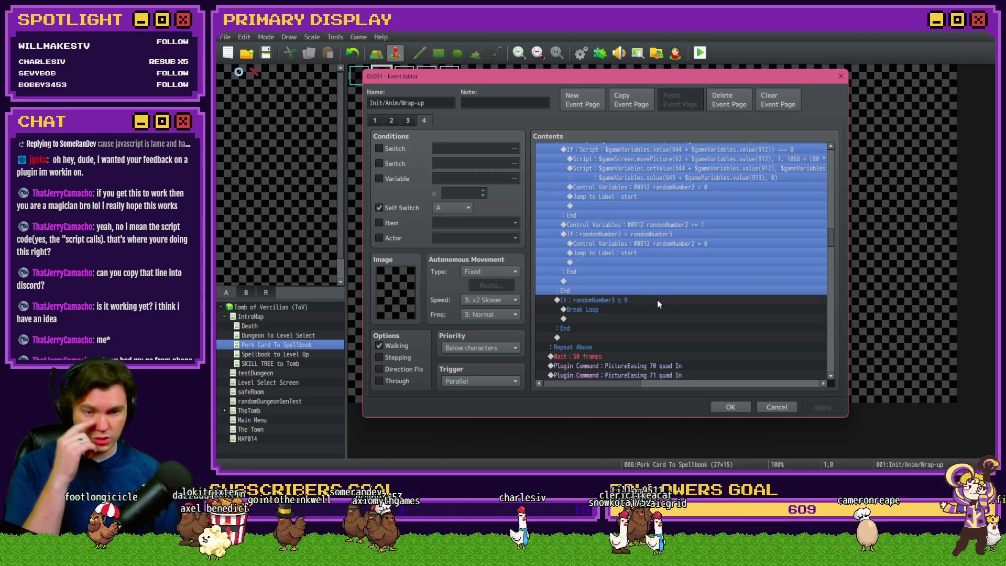
click(657, 304)
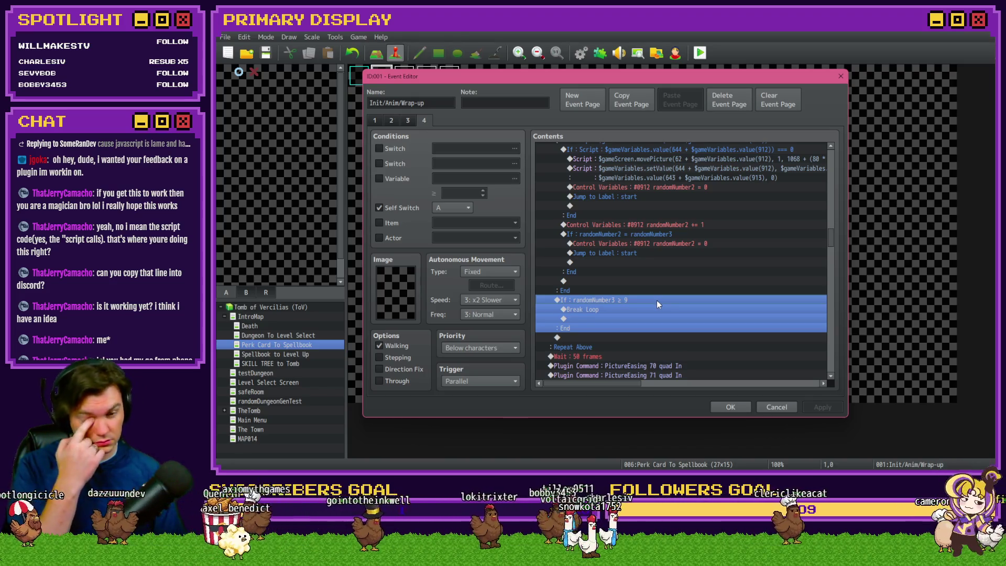
click(730, 405)
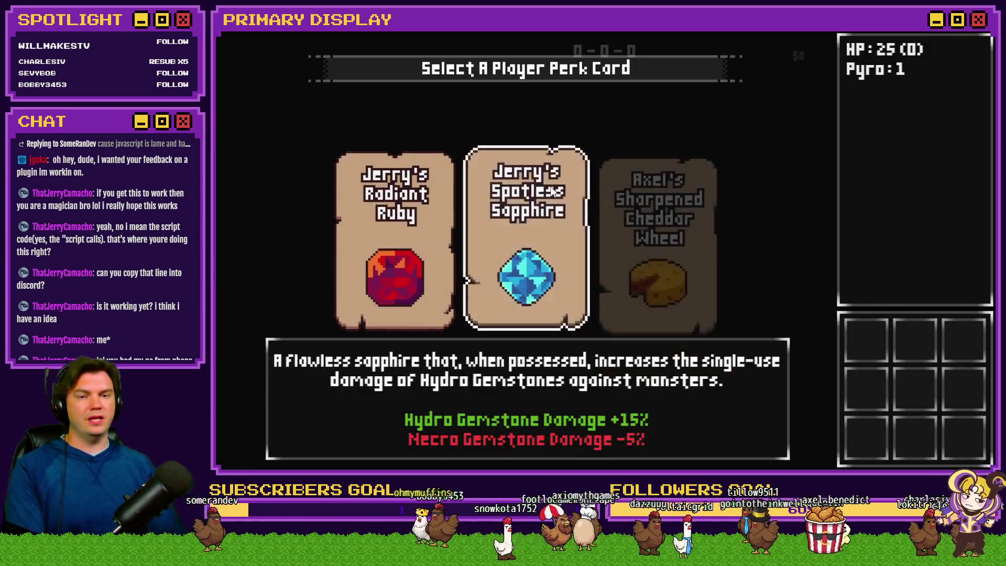
- Pick the sapphire, cheese wheel, amethyst, Ring of Security, jadeite and ruby cards, then end the playtest
click(548, 196)
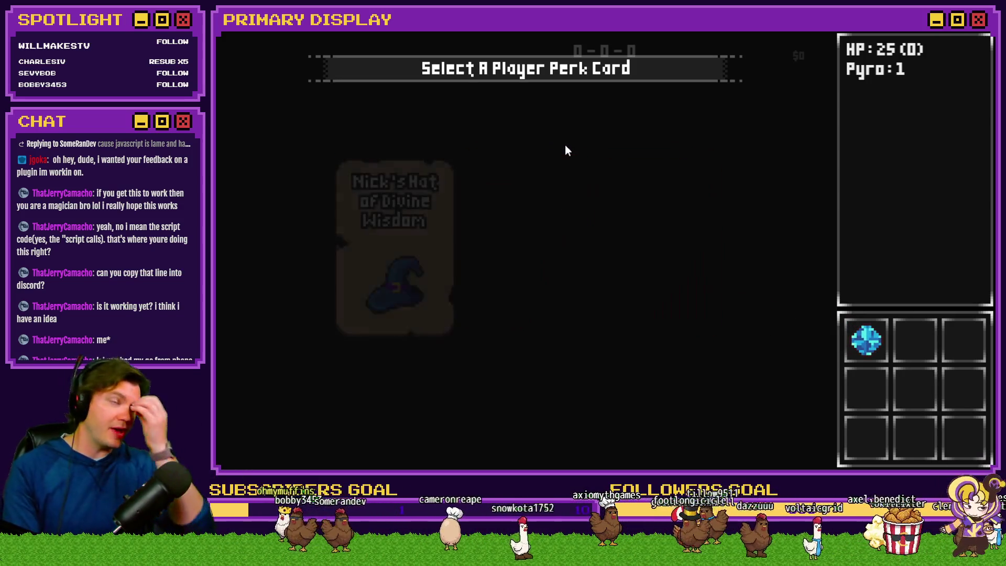
click(545, 240)
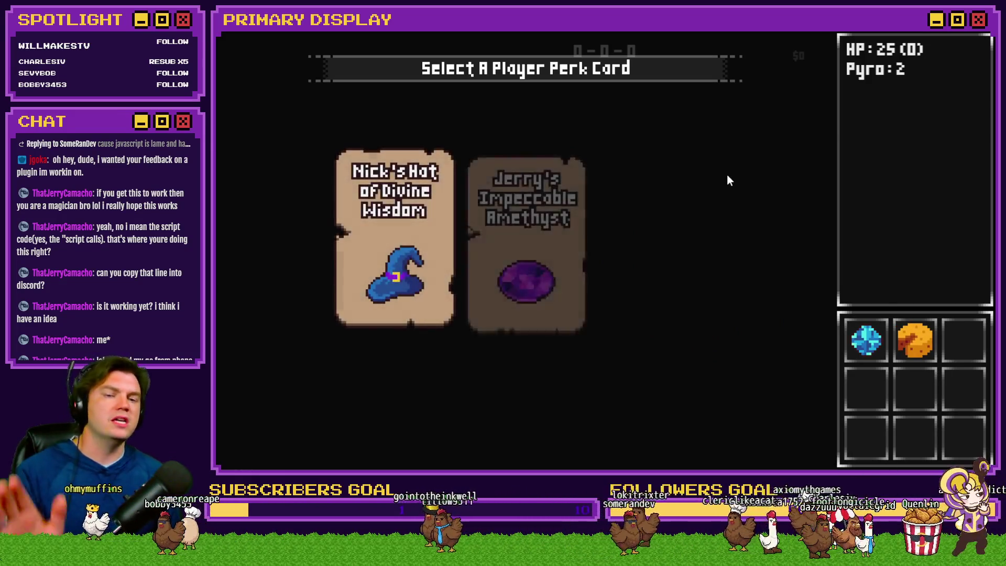
click(568, 200)
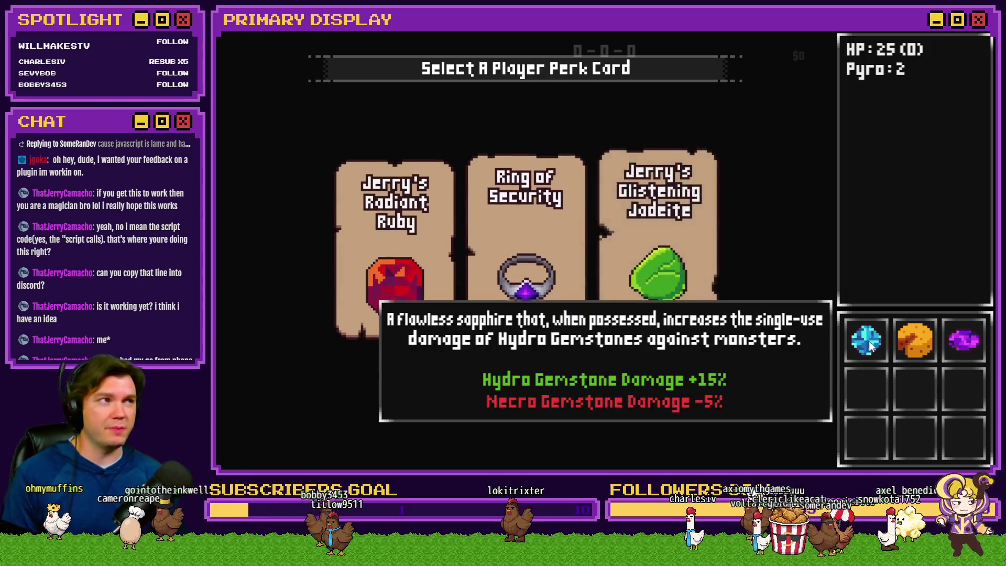
click(546, 244)
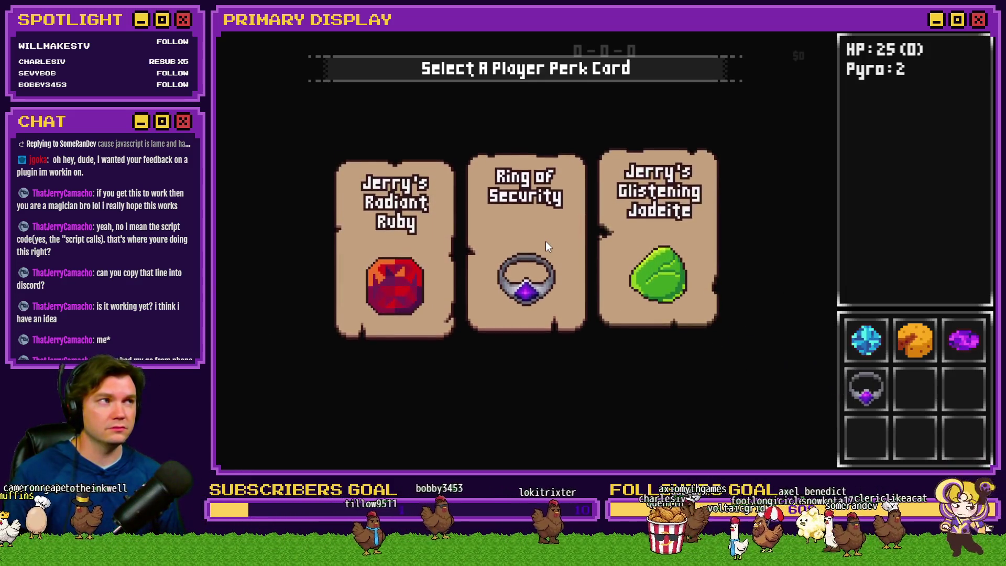
mouse_move(853, 395)
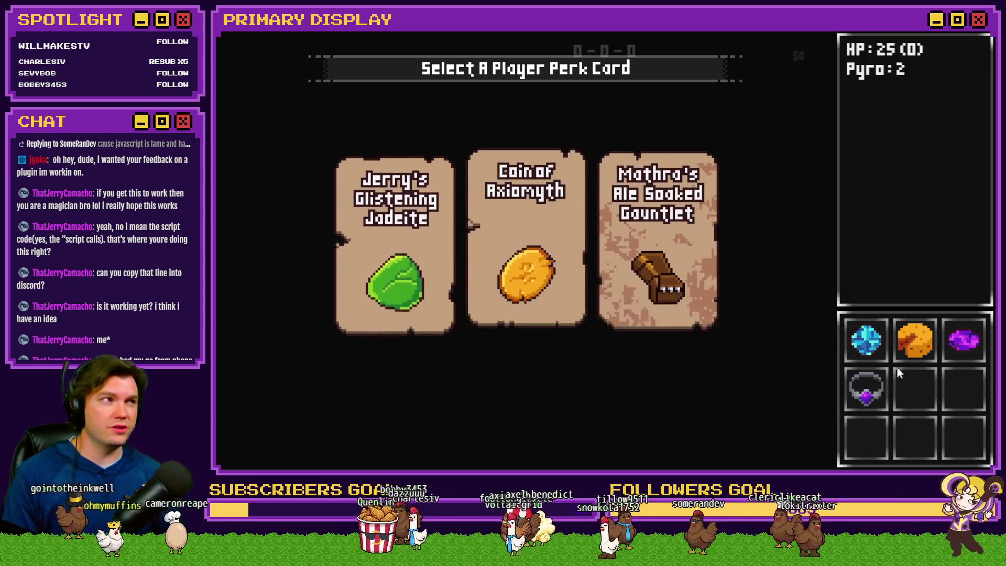
click(429, 261)
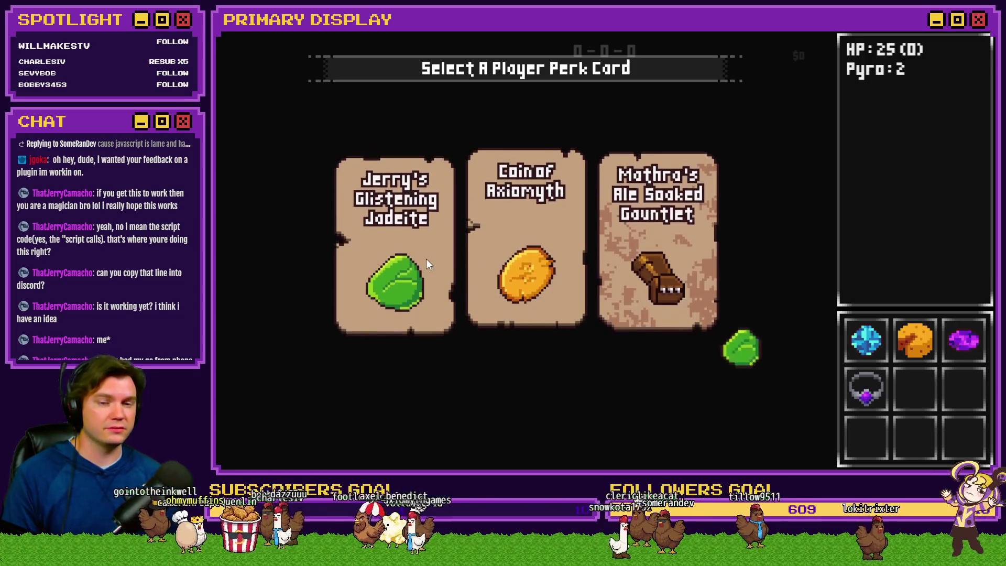
mouse_move(426, 259)
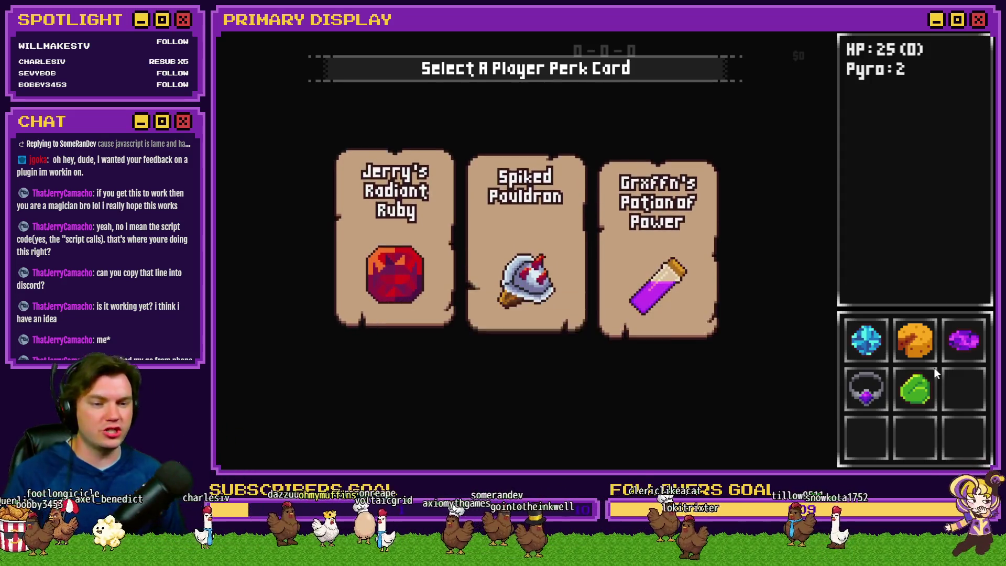
mouse_move(867, 392)
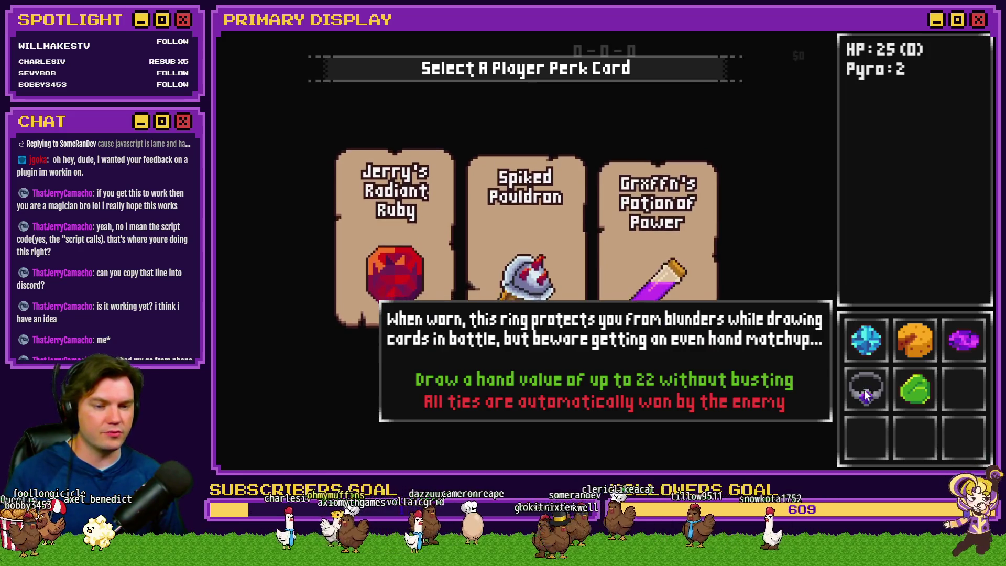
mouse_move(391, 280)
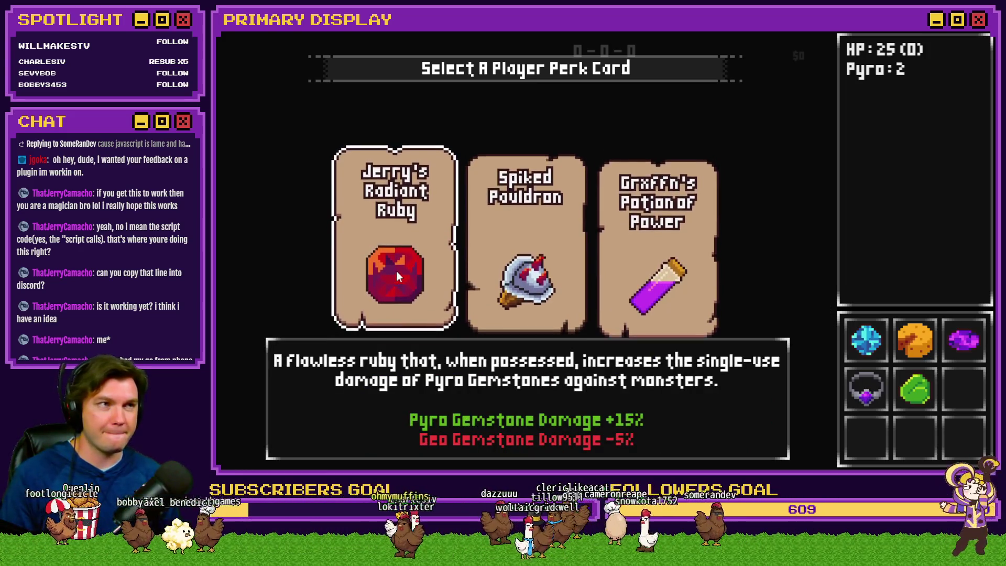
click(399, 268)
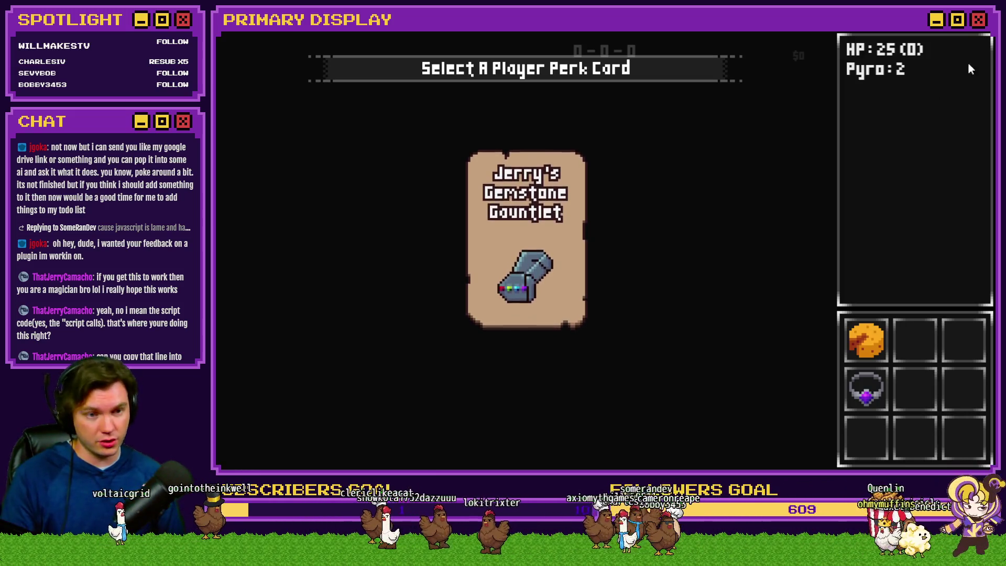
key(alt+F4)
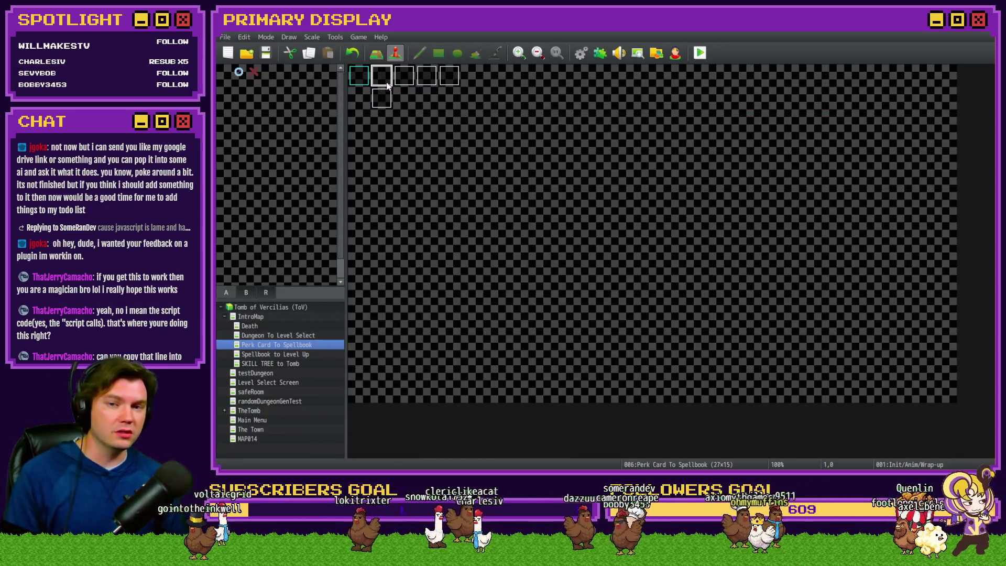
double_click(387, 83)
click(393, 121)
click(408, 120)
click(424, 120)
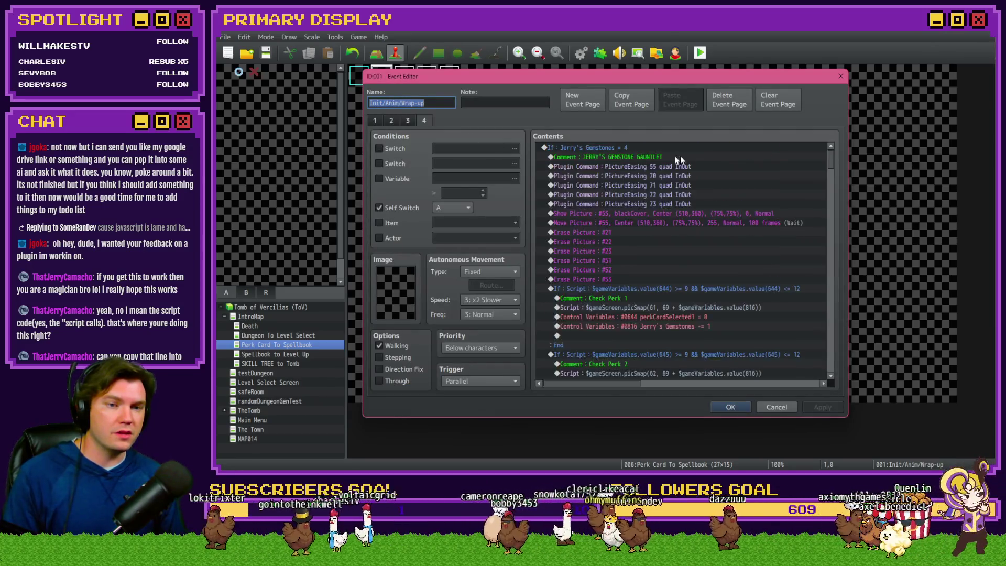
drag(831, 159, 833, 230)
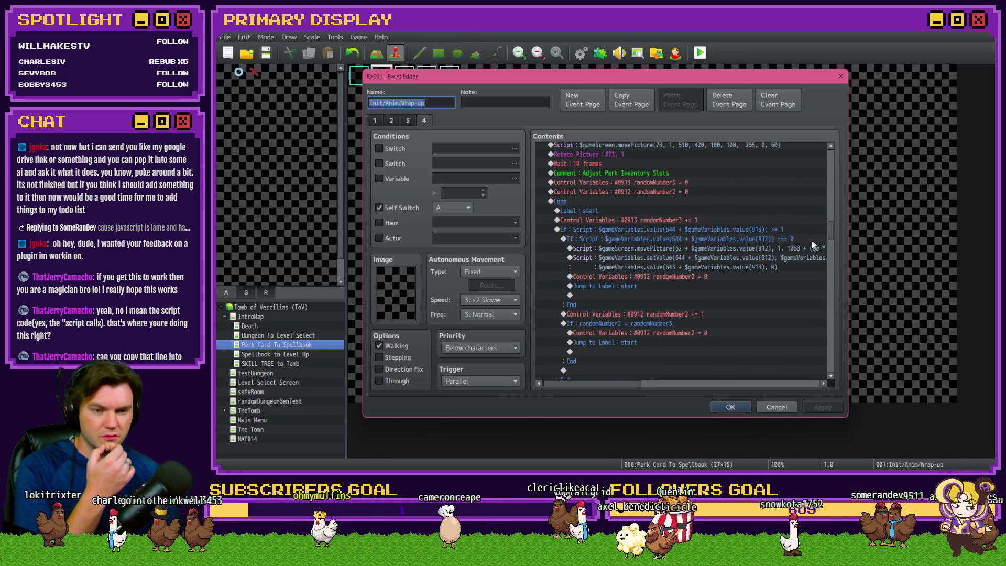
click(768, 248)
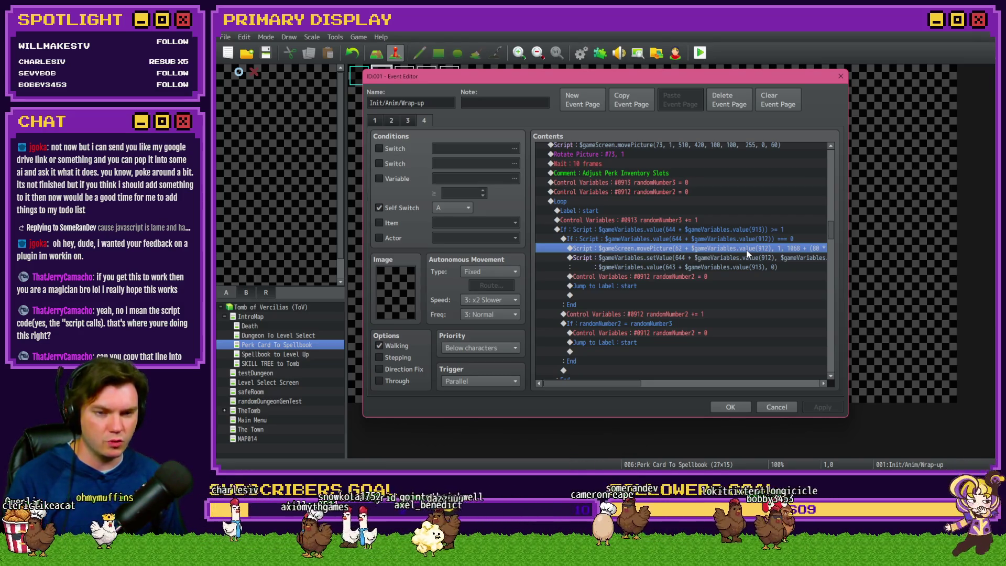
click(376, 121)
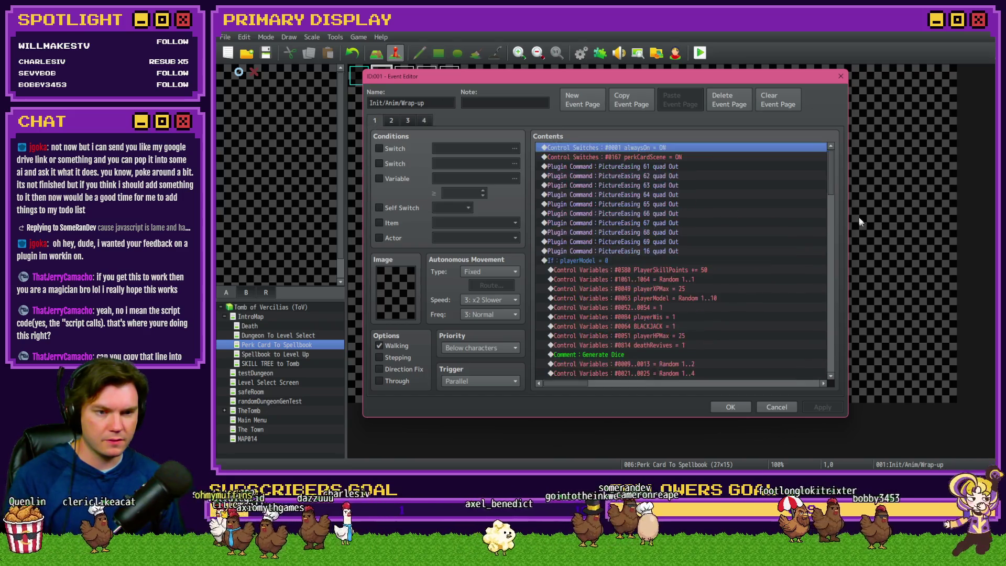
mouse_move(834, 177)
mouse_down()
mouse_move(830, 368)
mouse_move(838, 255)
mouse_up()
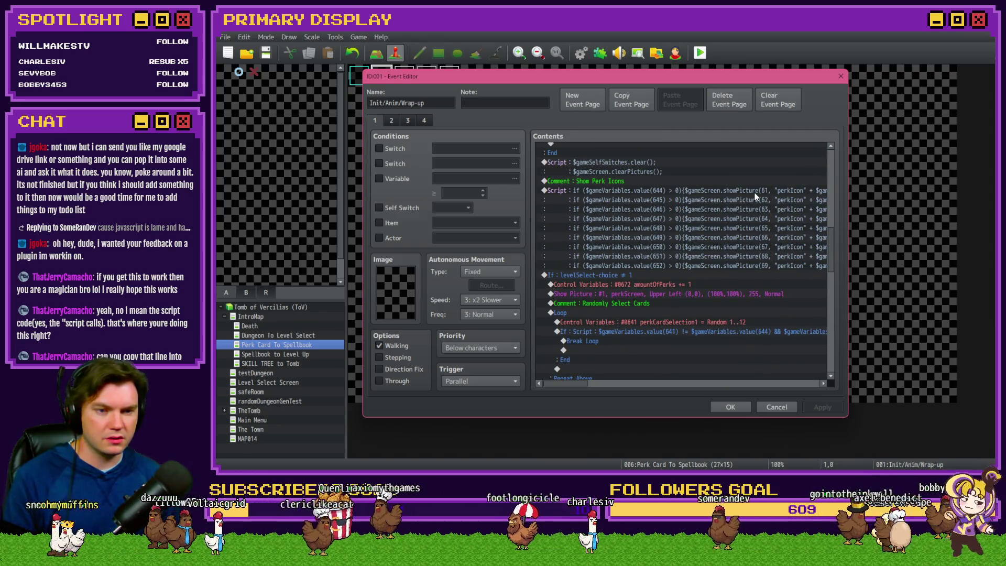
click(424, 121)
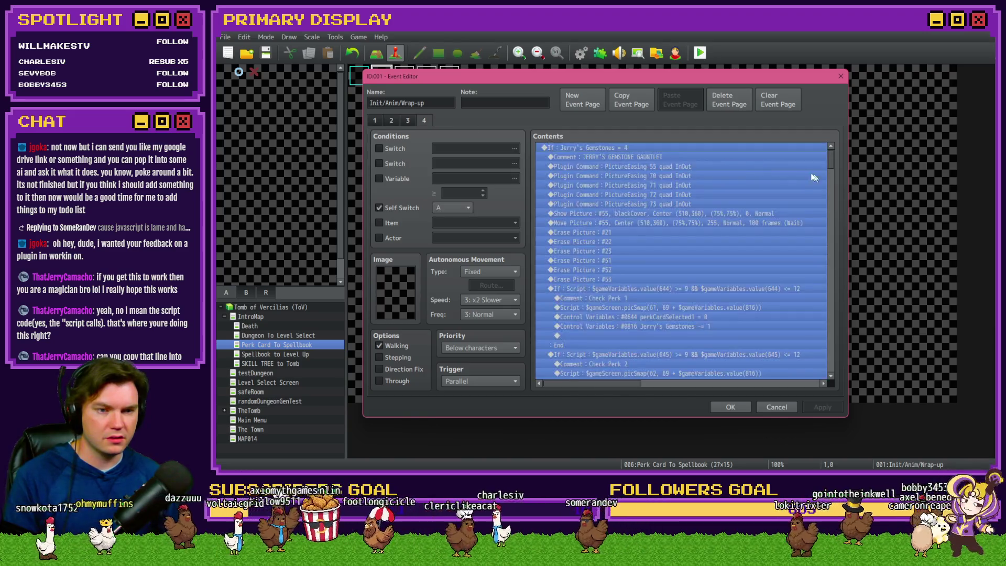
drag(831, 162, 844, 232)
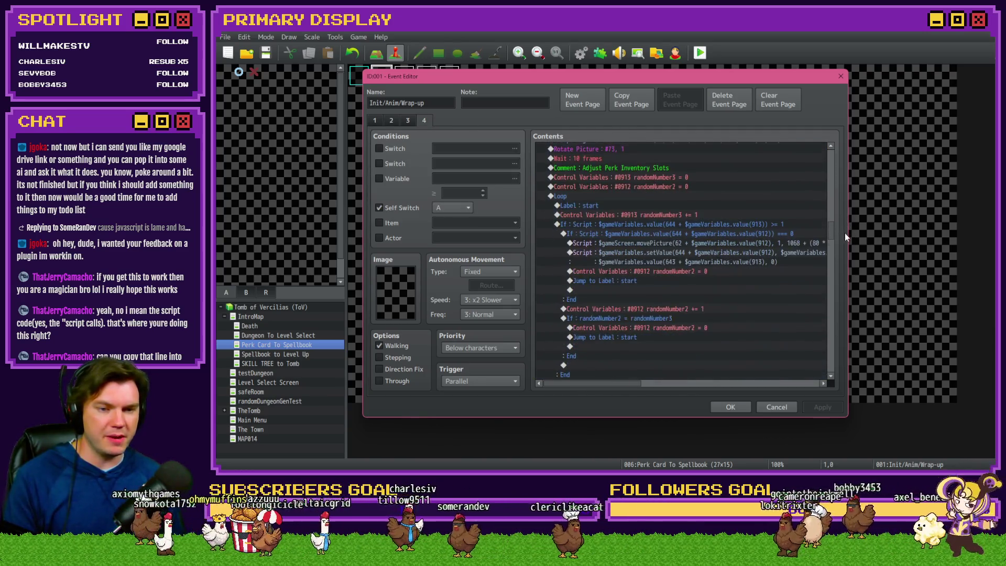
click(720, 249)
click(725, 239)
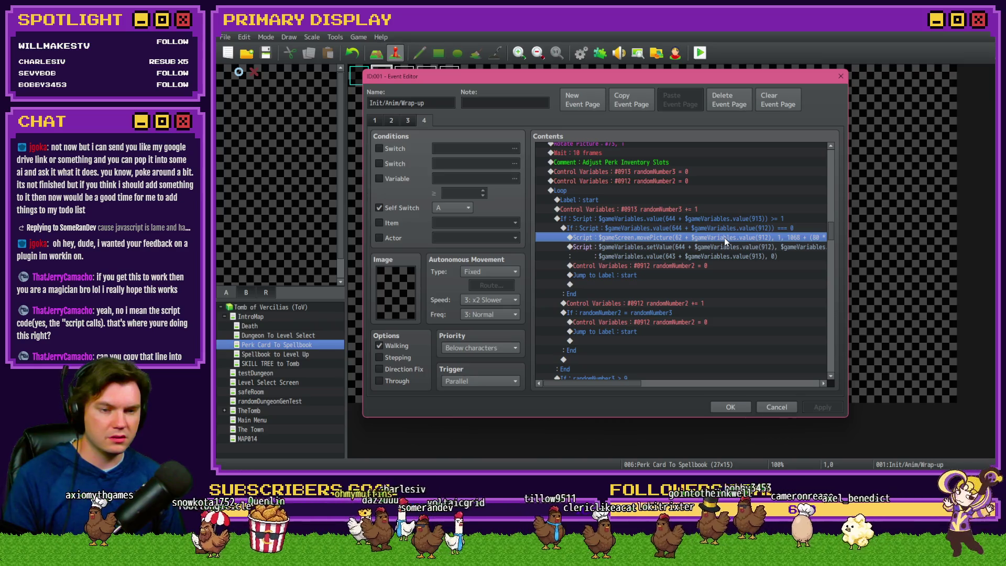
double_click(725, 240)
drag(681, 212, 522, 199)
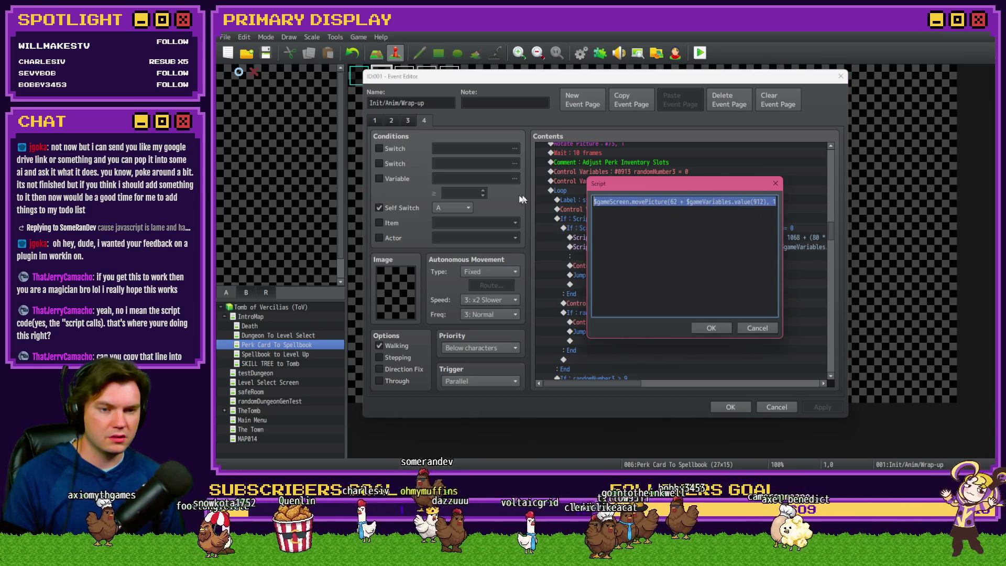
click(761, 202)
mouse_move(732, 189)
mouse_down()
mouse_move(727, 284)
mouse_move(739, 284)
mouse_up()
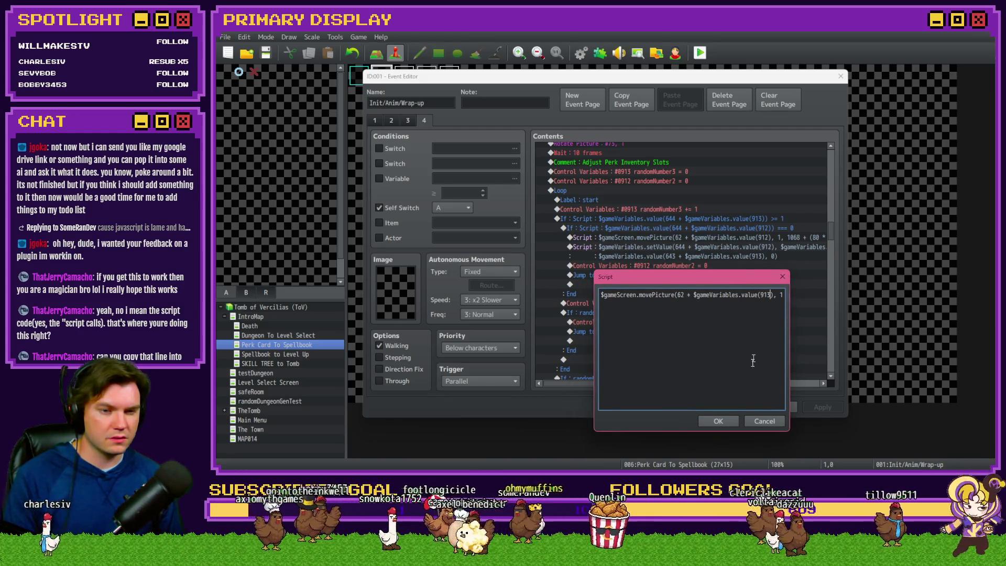
click(762, 421)
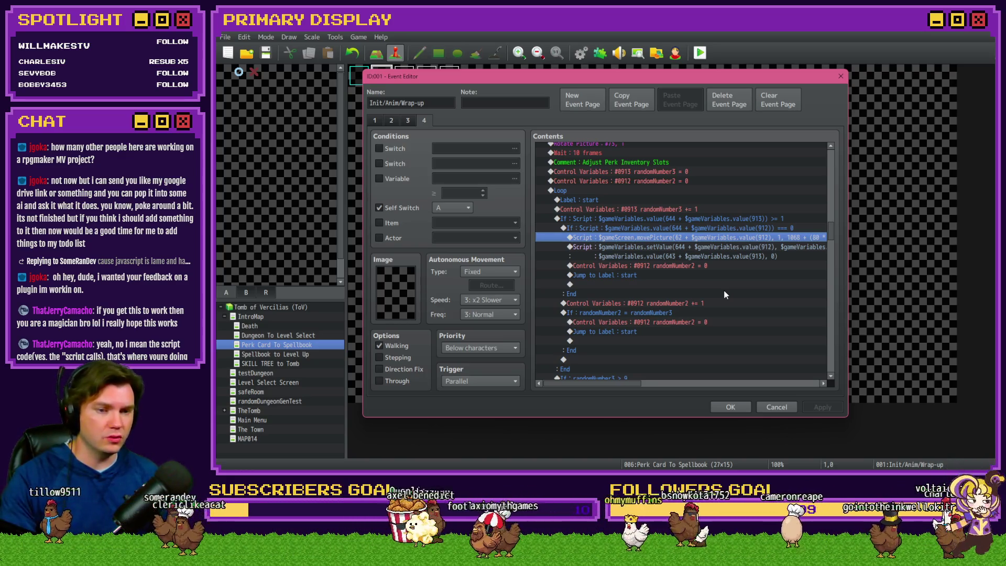
click(730, 408)
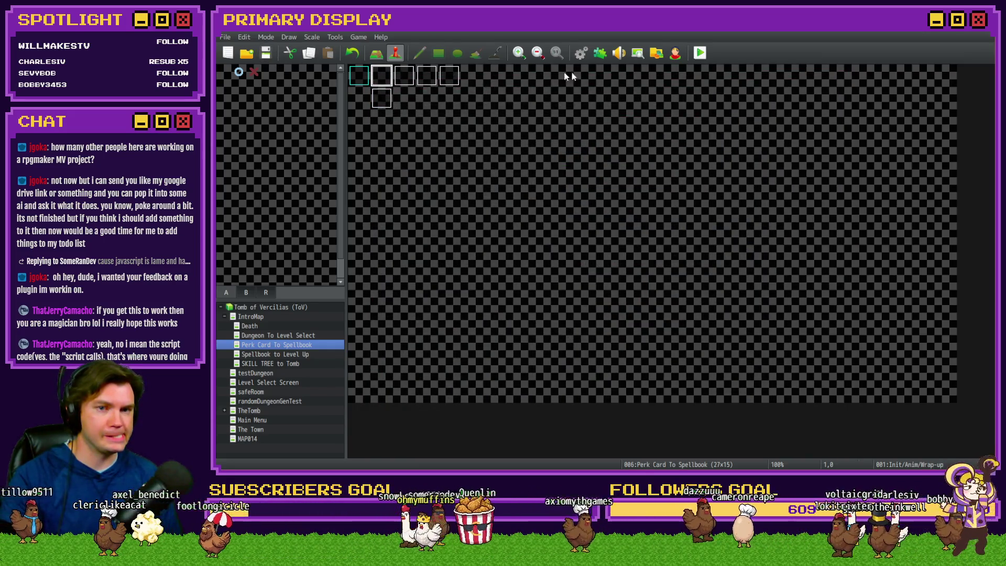
click(581, 55)
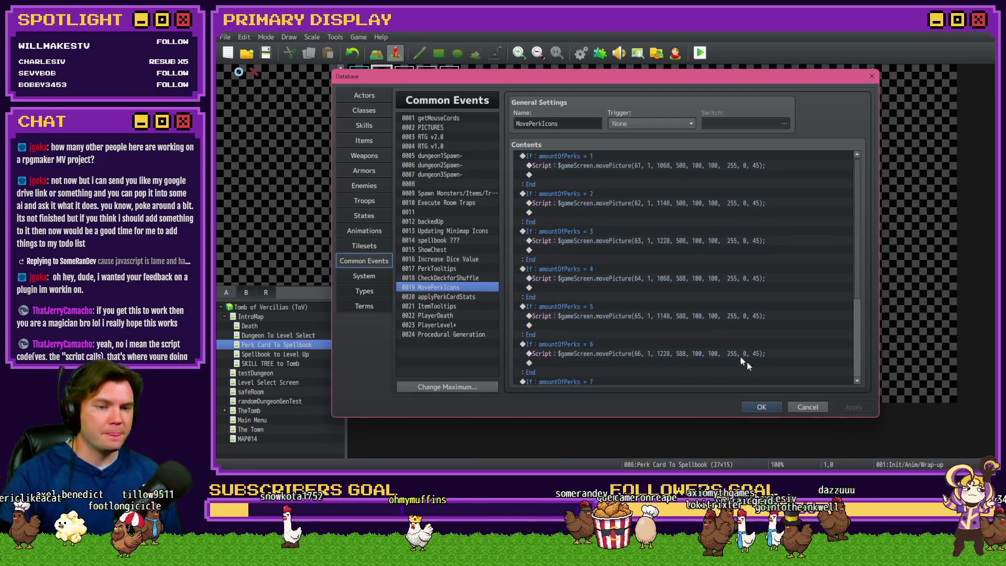
click(807, 407)
double_click(385, 76)
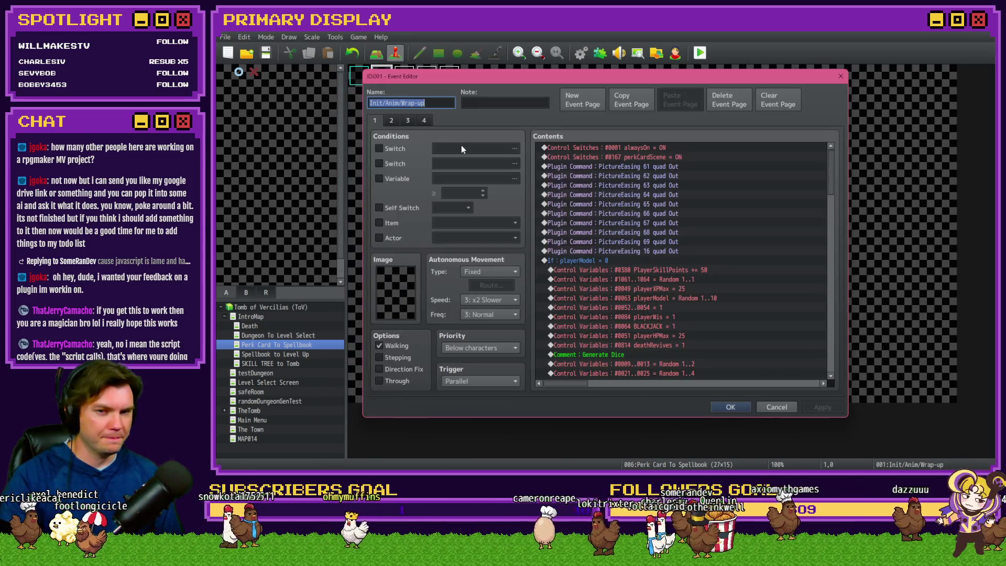
click(424, 120)
drag(830, 157, 825, 274)
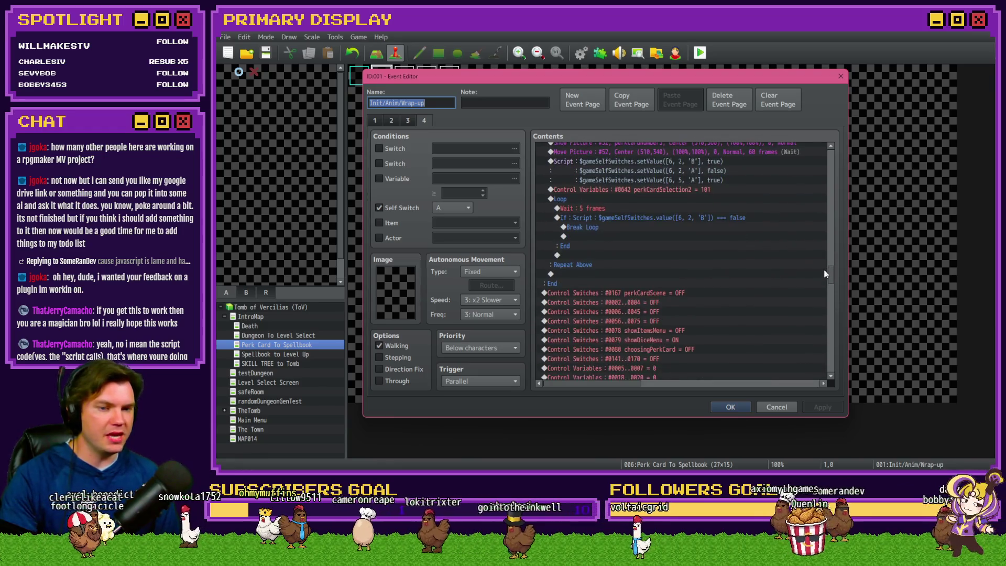
scroll(629, 272, up, 2)
scroll(600, 325, down, 2)
scroll(599, 321, up, 2)
scroll(599, 318, up, 6)
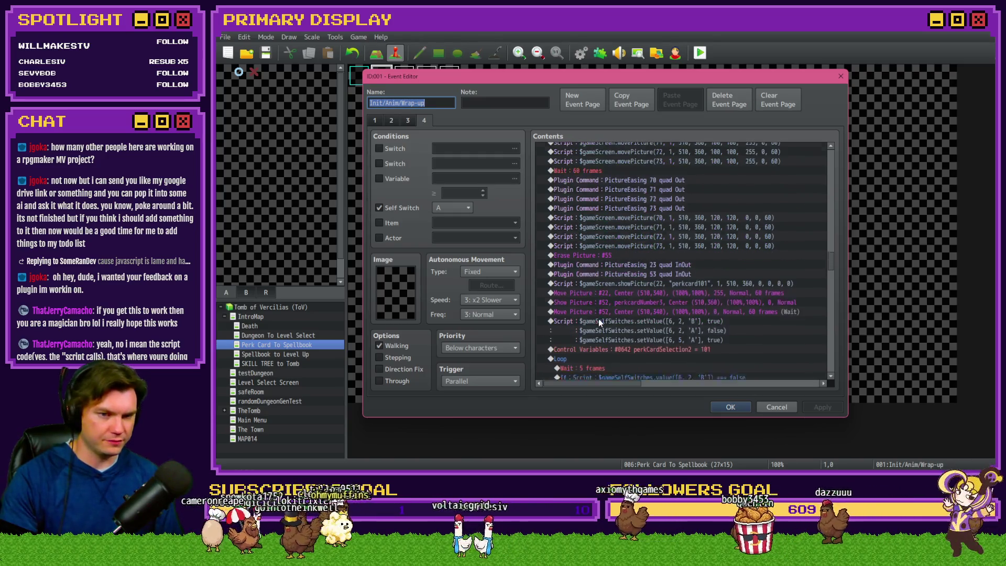
scroll(601, 322, down, 6)
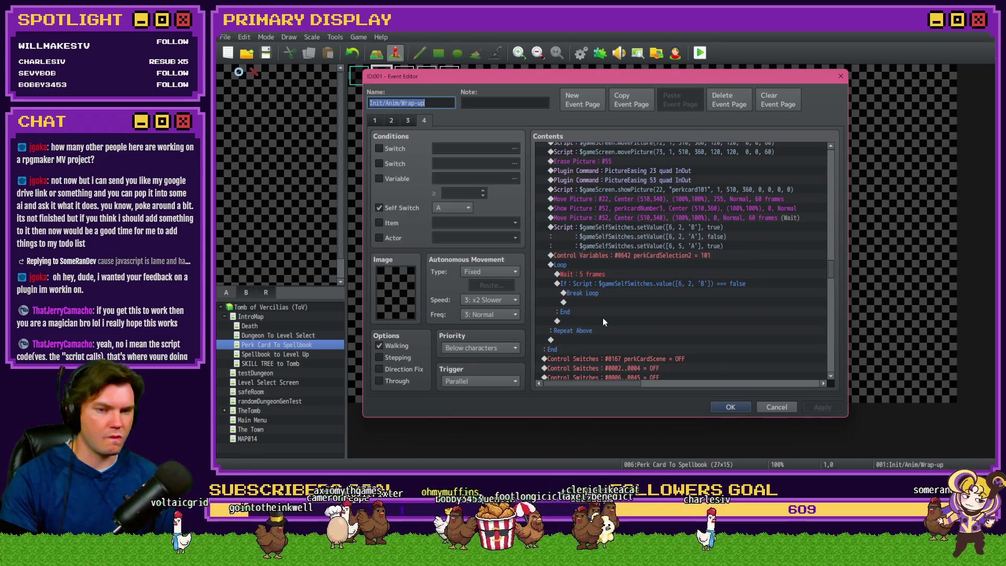
mouse_move(832, 271)
mouse_down()
mouse_move(833, 238)
mouse_move(817, 249)
mouse_up()
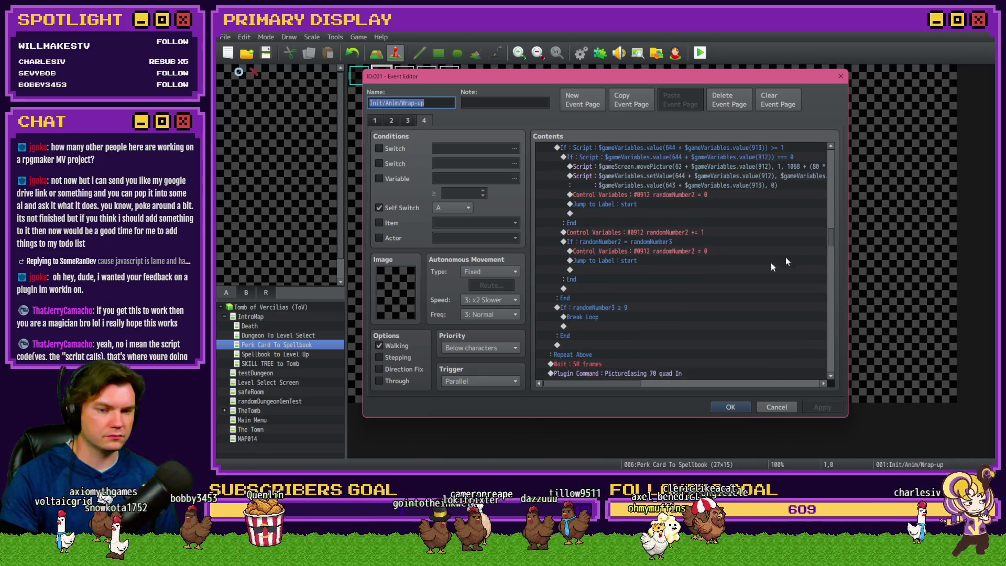
click(596, 317)
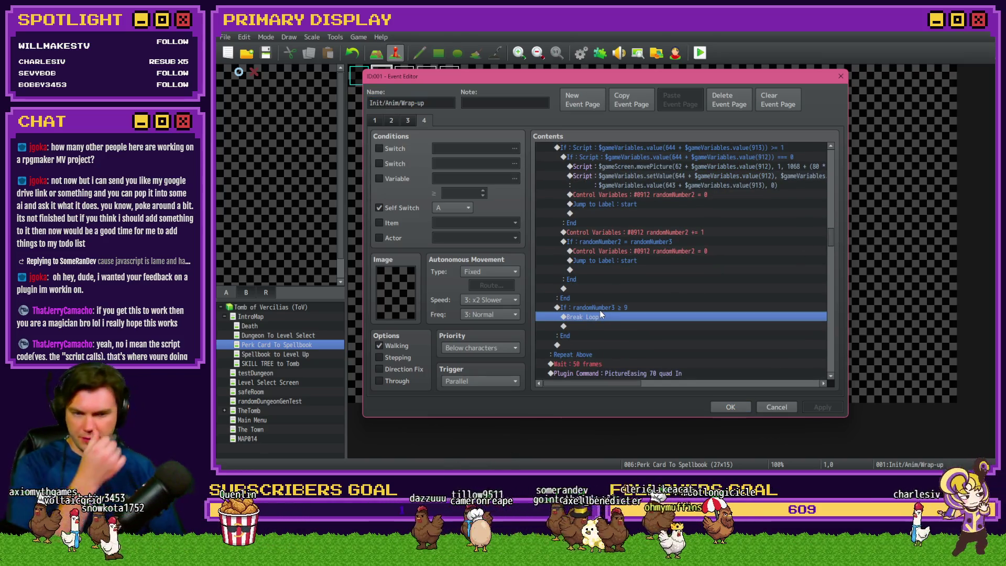
click(626, 308)
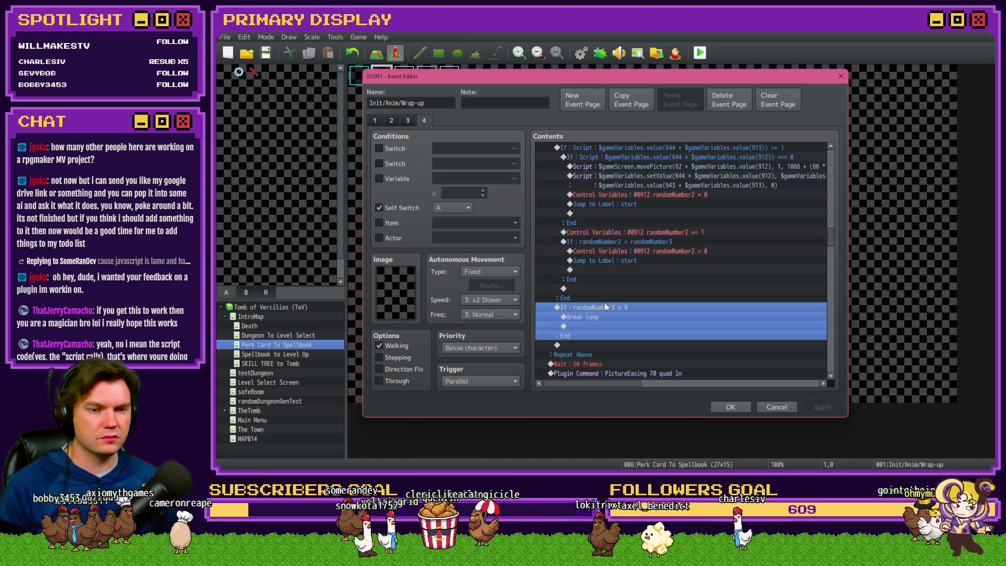
scroll(634, 280, up, 3)
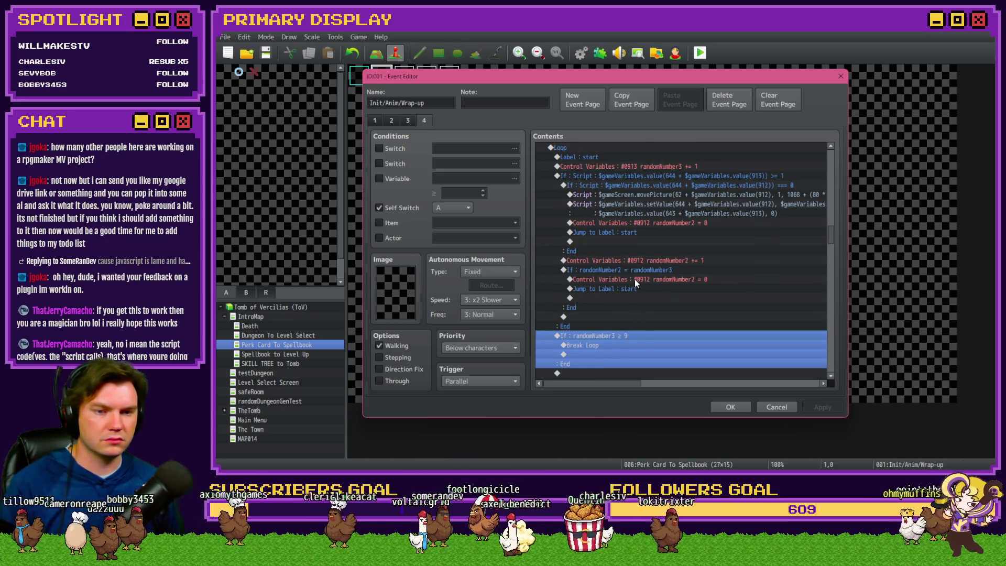
click(607, 327)
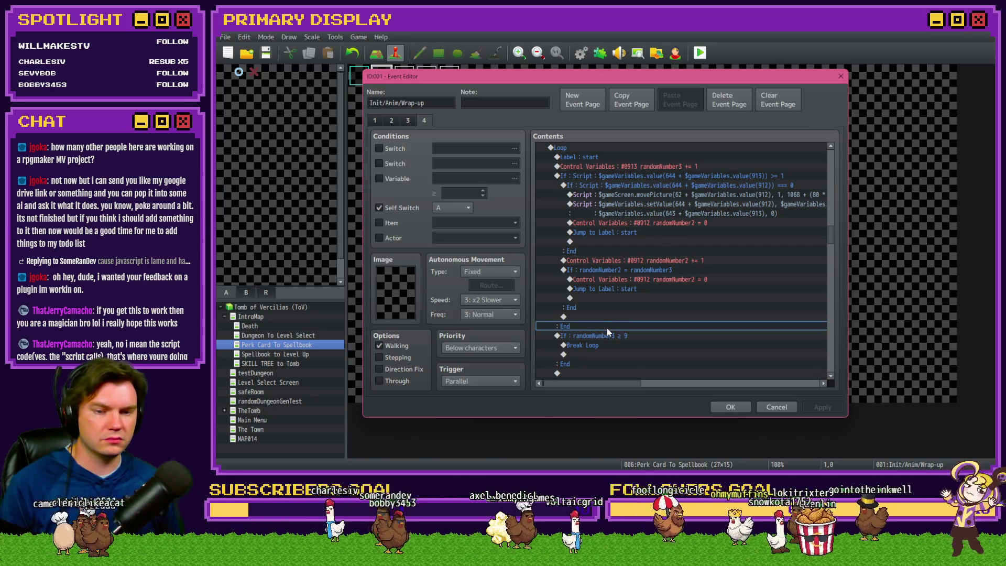
- Insert a Wait of 10 frames at the loop's End row and close the event editor
double_click(608, 327)
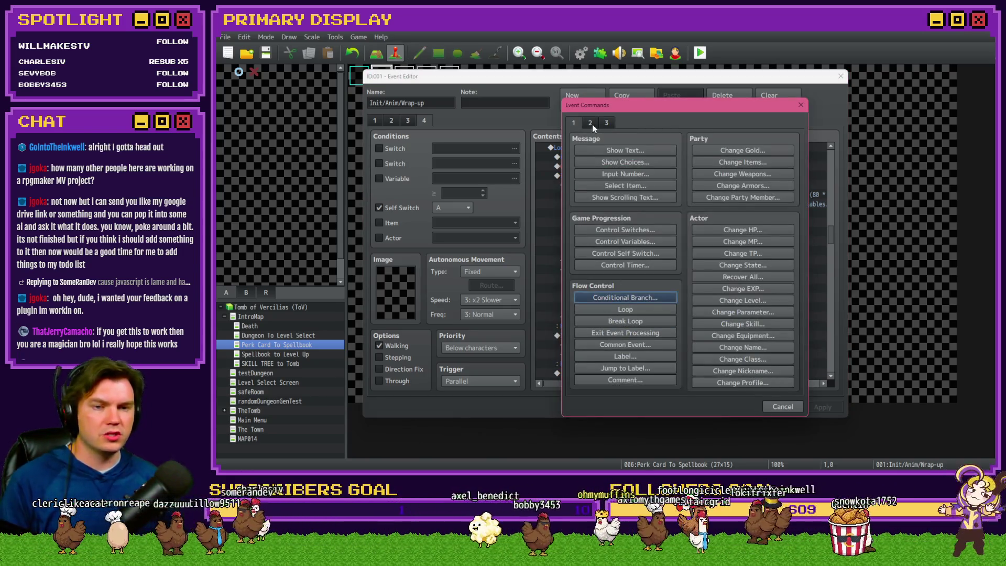
click(591, 123)
click(731, 151)
text(10)
click(669, 281)
click(731, 407)
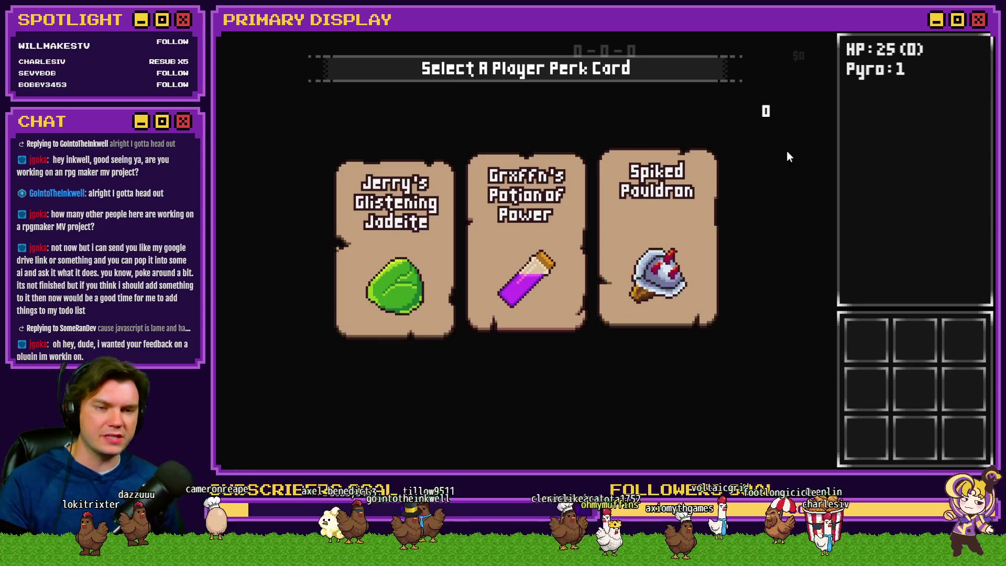
- Choose the Jadeite, Ruby, cheese wheel, Ring of Security, wizard hat and Spotless Sapphire perks
mouse_move(410, 238)
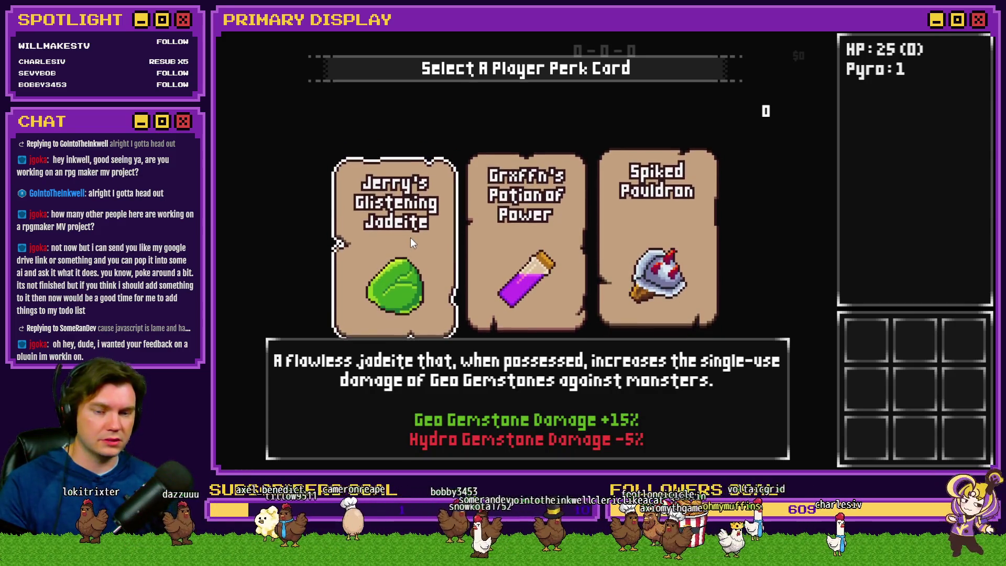
click(408, 237)
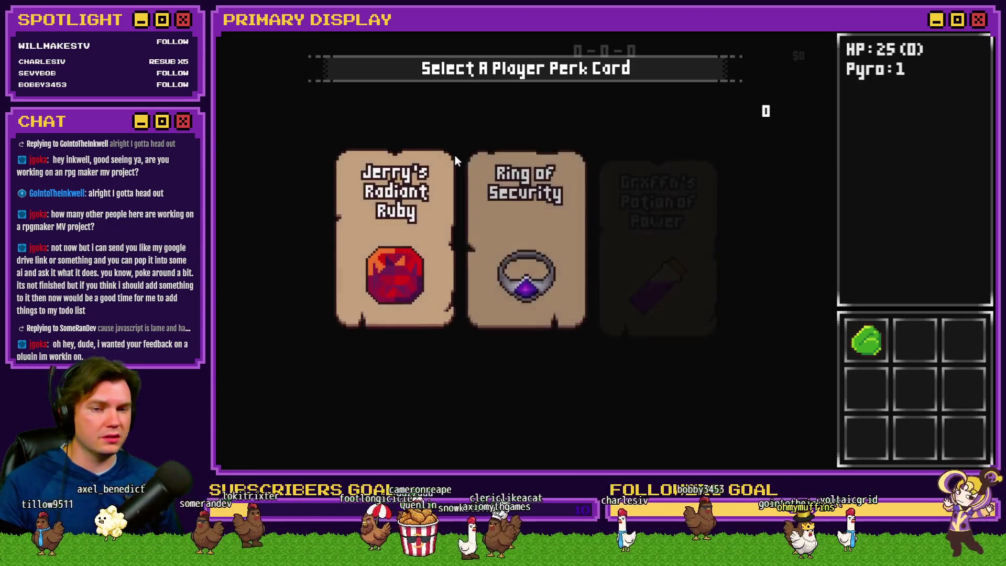
click(418, 205)
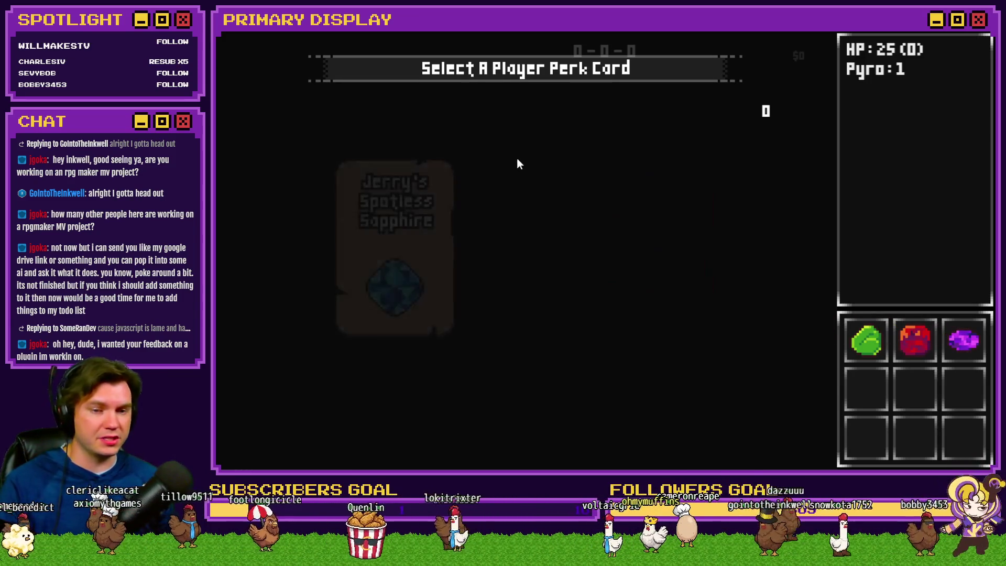
click(643, 239)
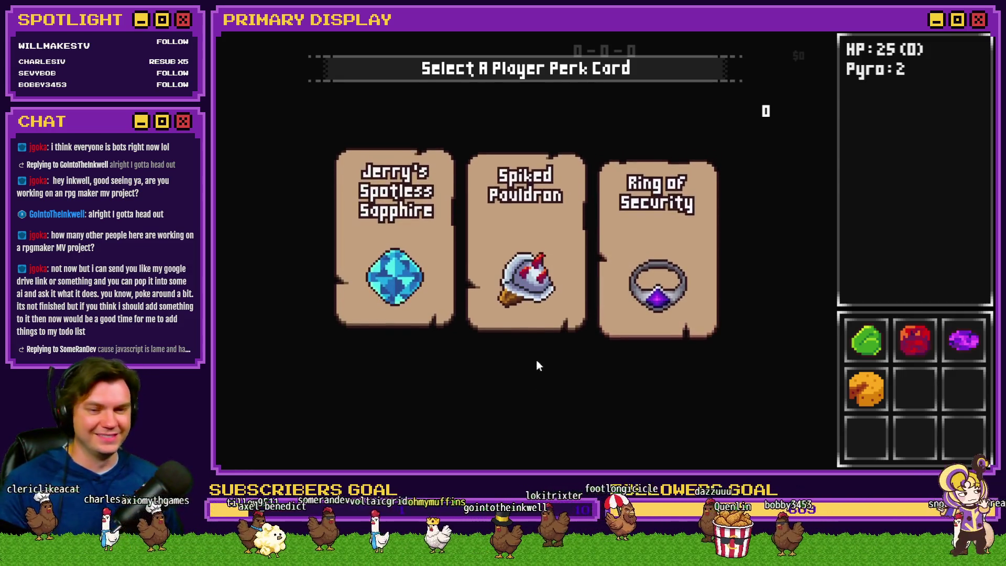
click(663, 275)
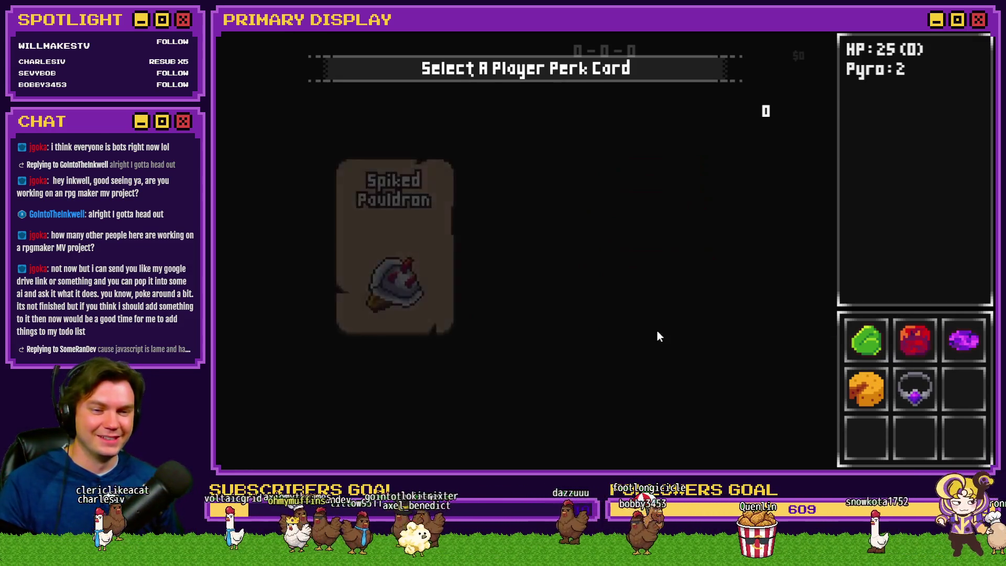
click(658, 334)
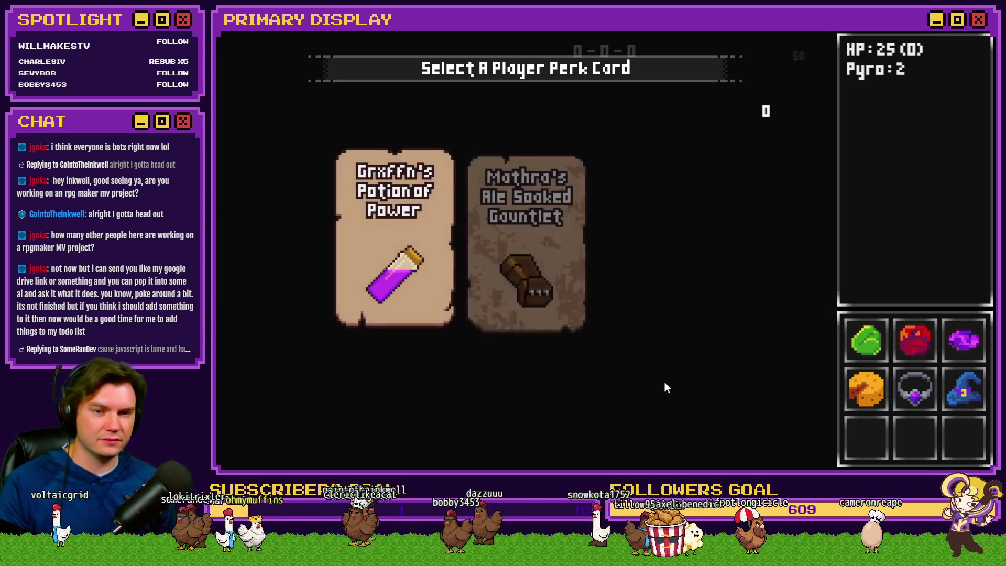
mouse_move(674, 280)
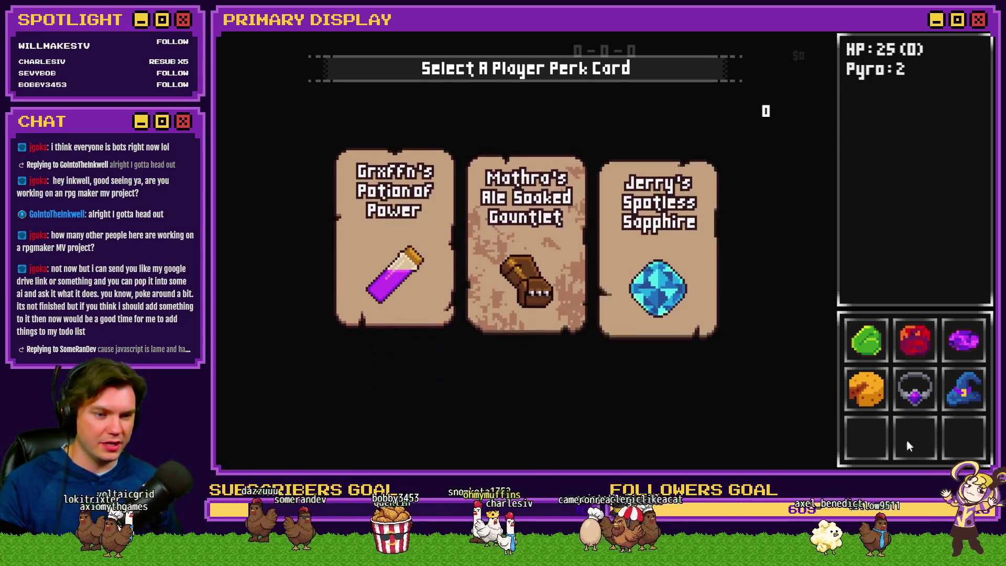
mouse_move(907, 357)
click(632, 225)
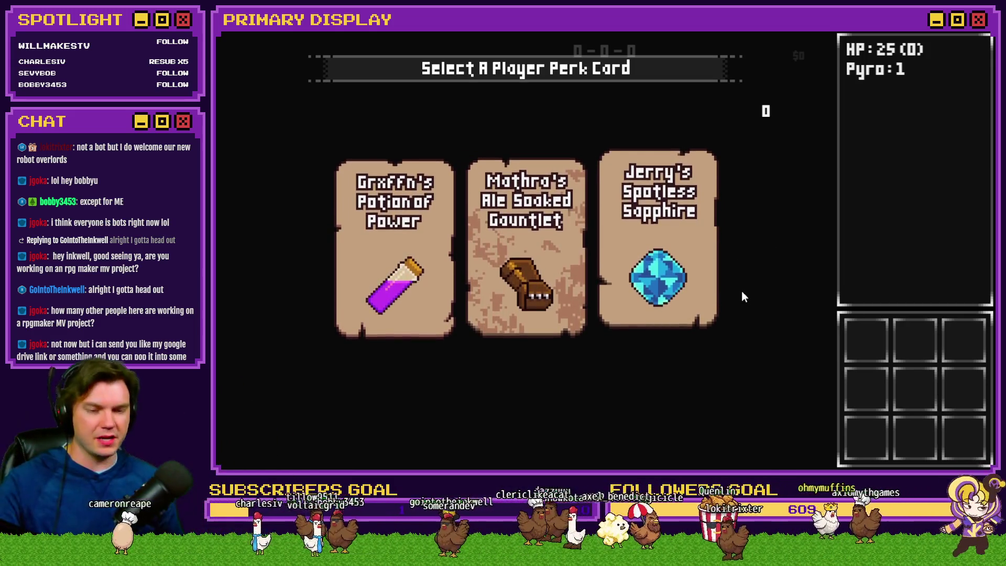
click(695, 288)
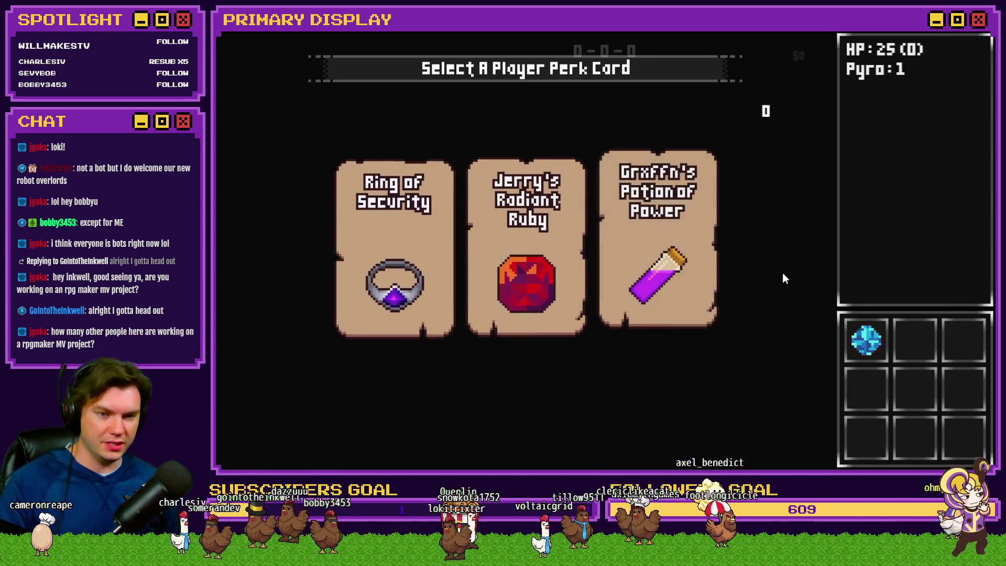
- Pick Ring of Security, Cheddar Wheel, Ale Soaked Gauntlet, Glistening Jadeite and Impeccable Amethyst cards
click(385, 262)
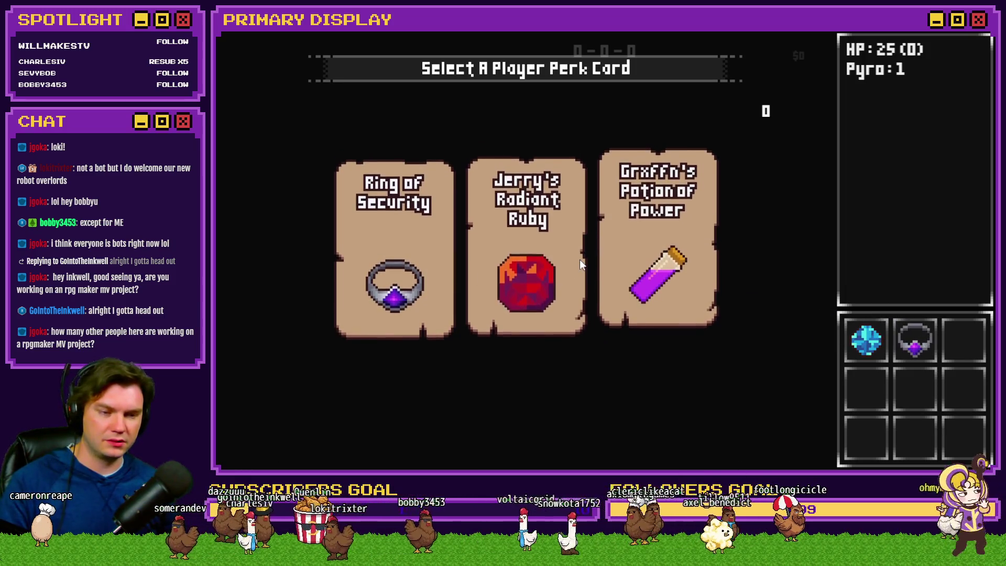
click(560, 247)
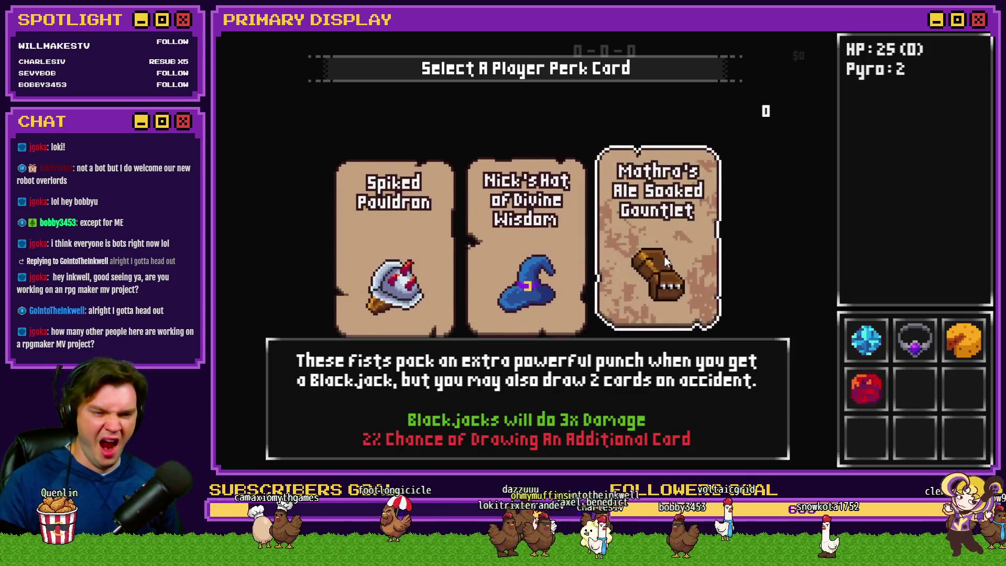
click(664, 256)
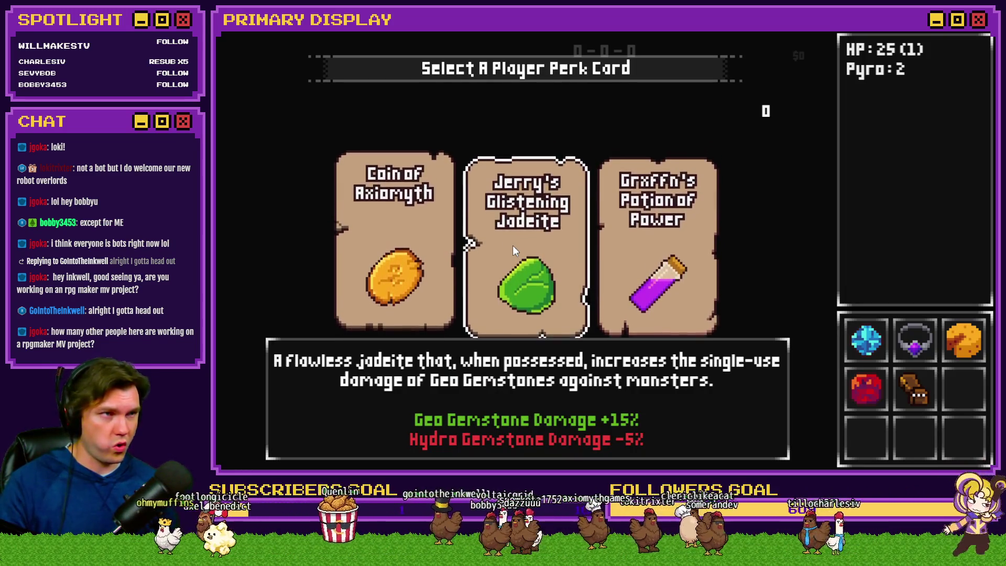
click(513, 245)
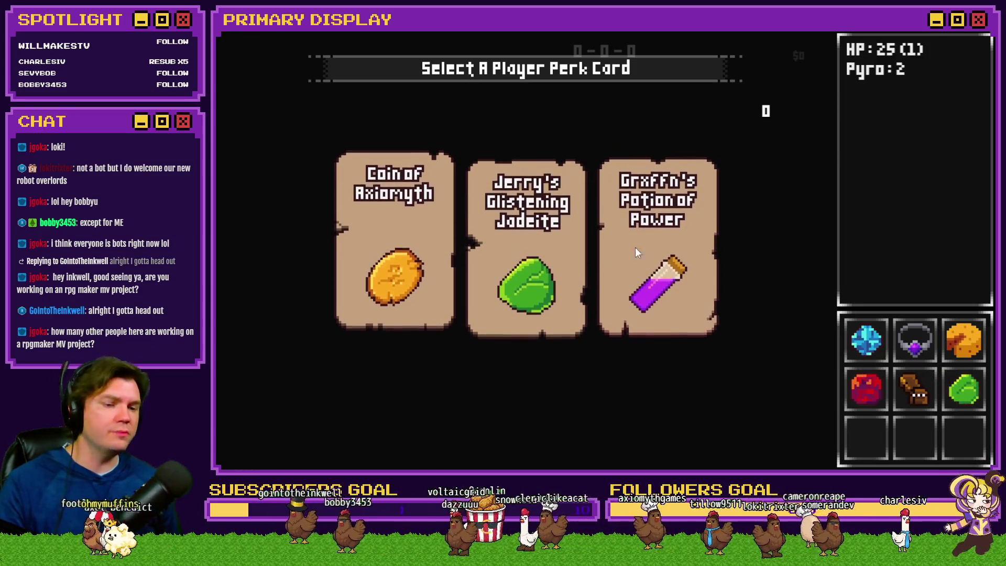
mouse_move(688, 248)
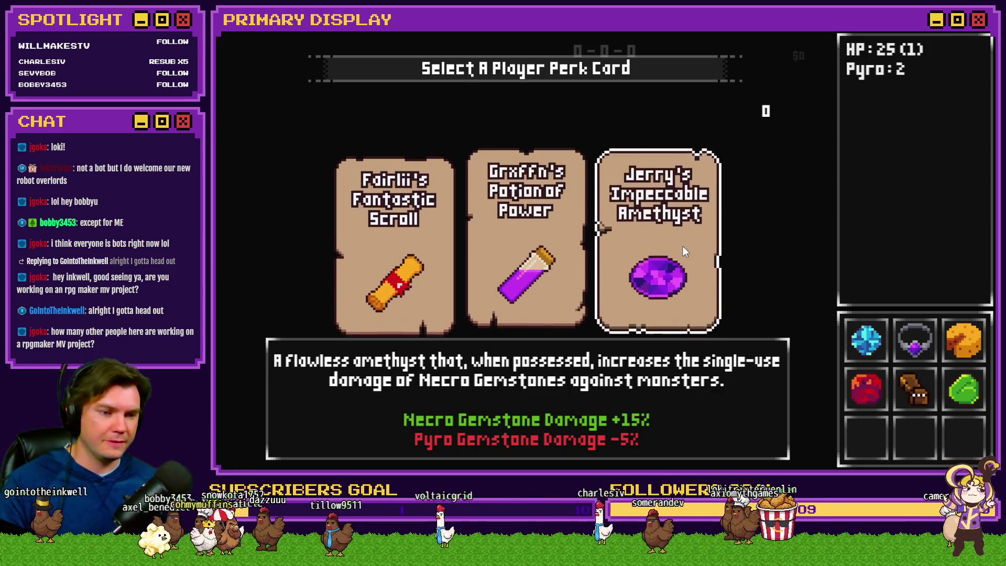
click(683, 246)
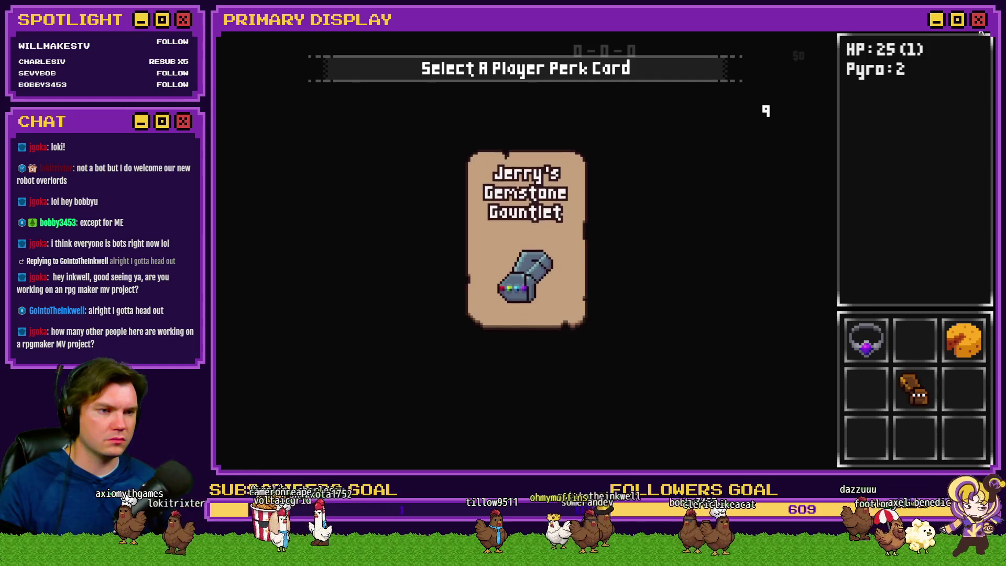
- Close the playtest and change the Init/Anim/Wrap-up loop's Wait from 10 to 30 frames
key(alt+F4)
double_click(385, 78)
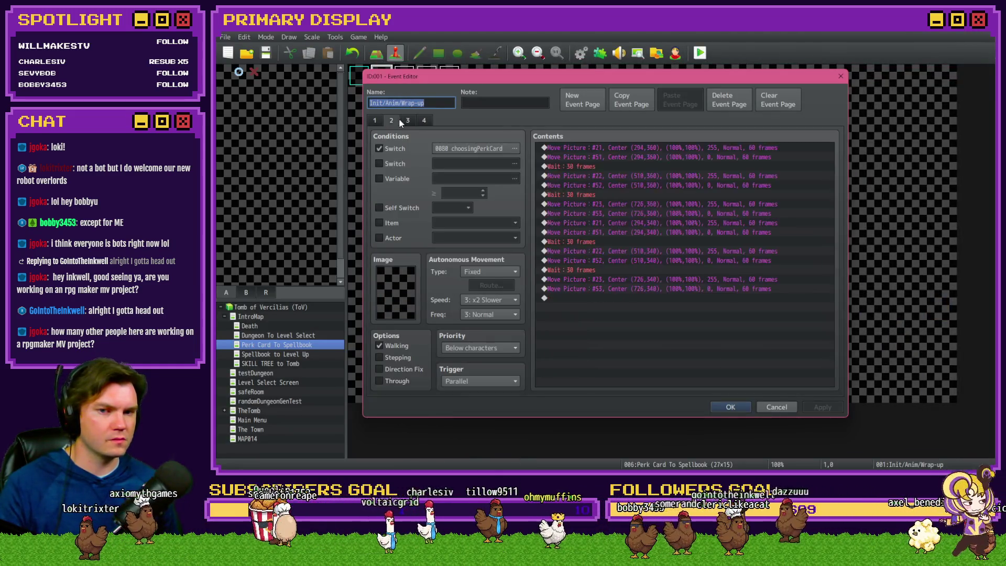
drag(834, 159, 827, 240)
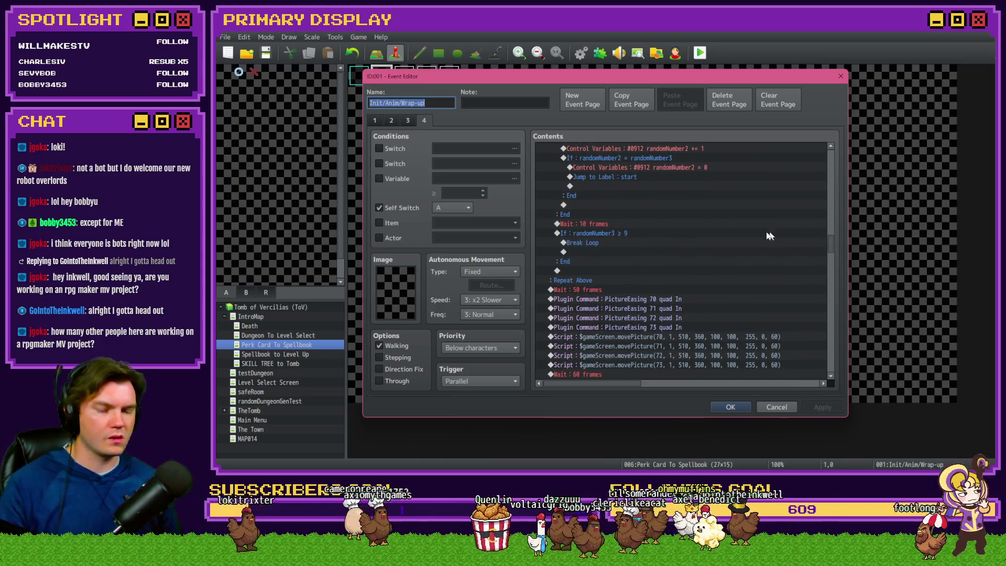
double_click(652, 227)
text(30)
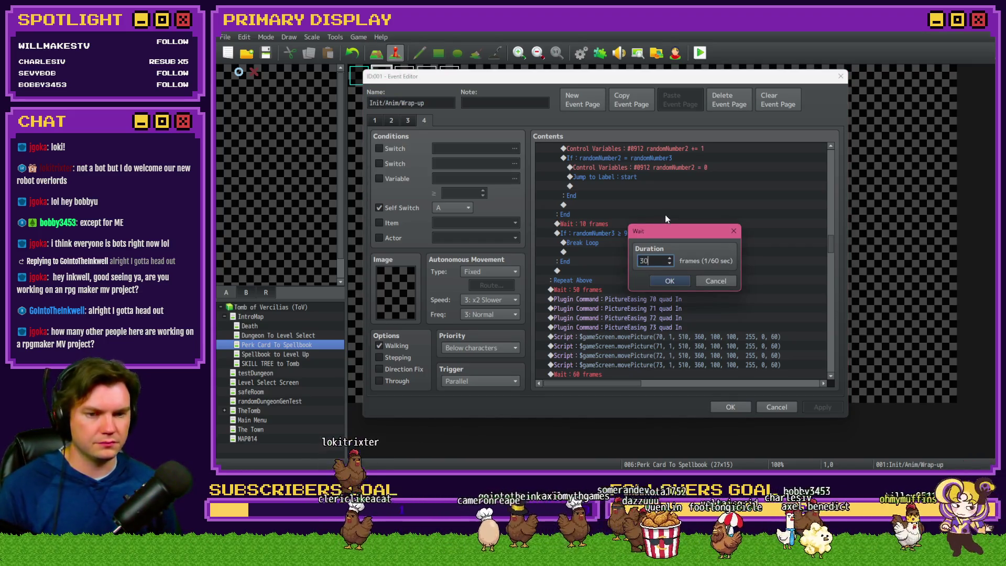
click(681, 281)
scroll(662, 291, up, 3)
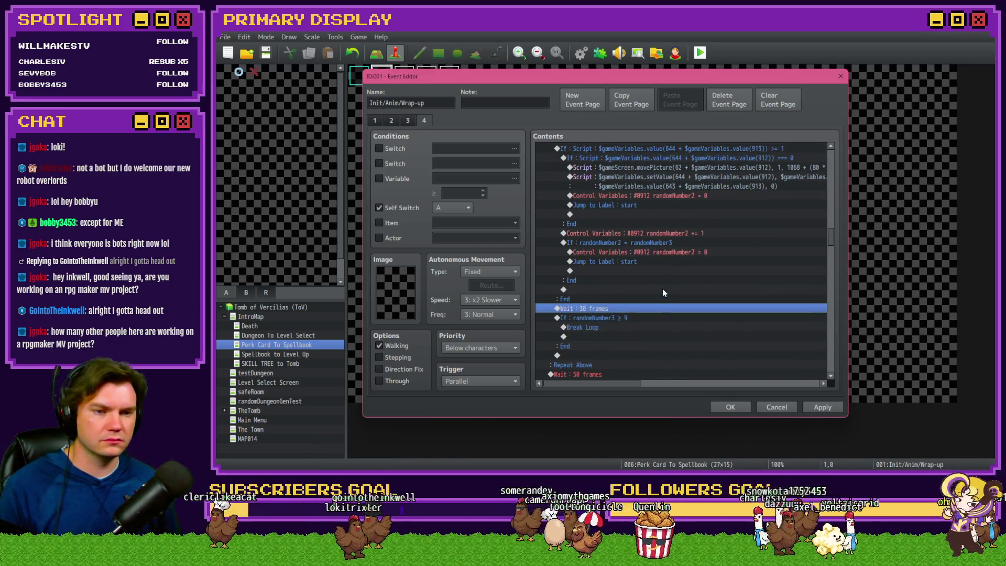
scroll(662, 288, up, 1)
drag(607, 382, 659, 382)
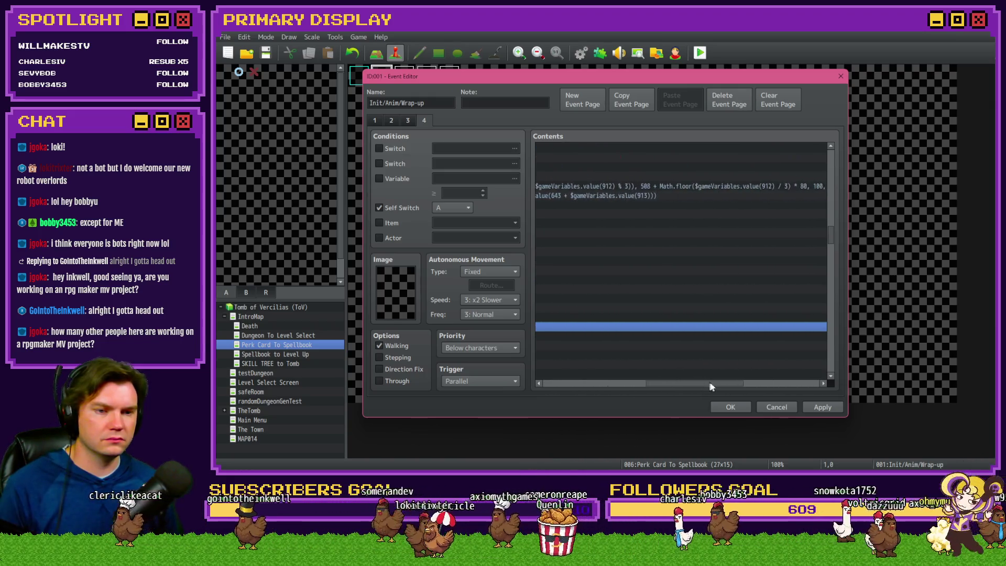
drag(755, 383, 590, 385)
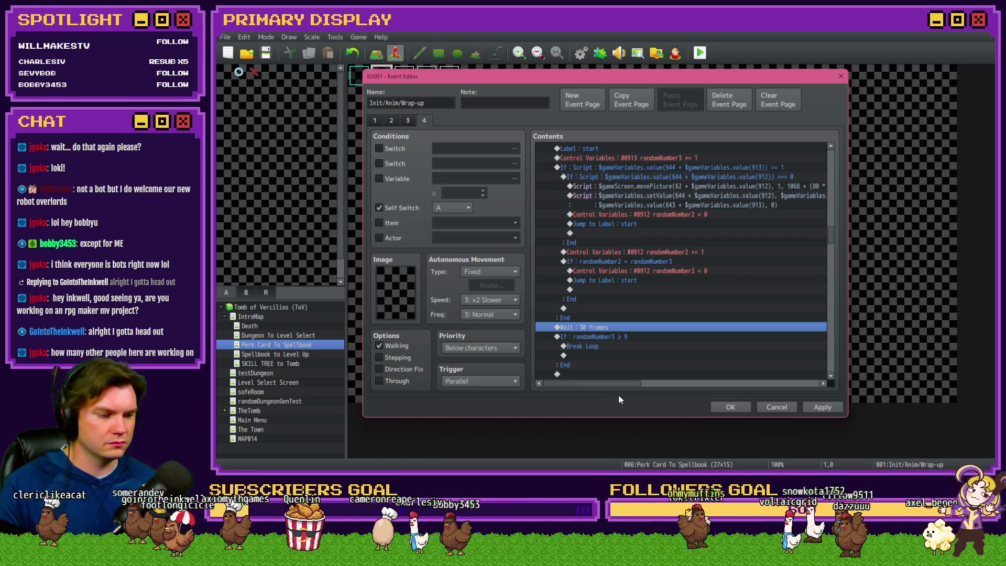
click(726, 408)
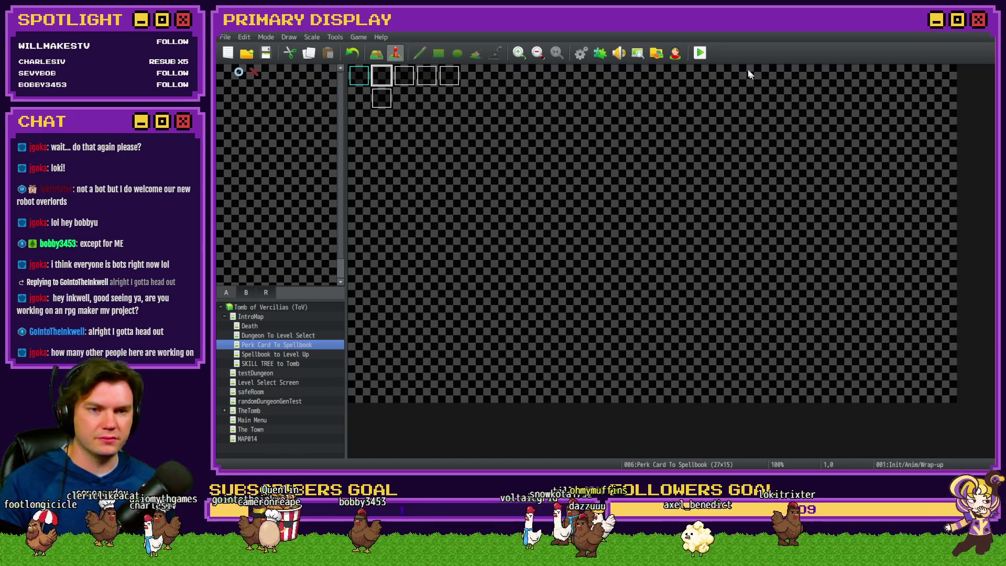
- Start a fresh playtest and pick the Sapphire, Gauntlet, Jadeite, Ring of Security and Jadeite perk cards
key(ctrl+r)
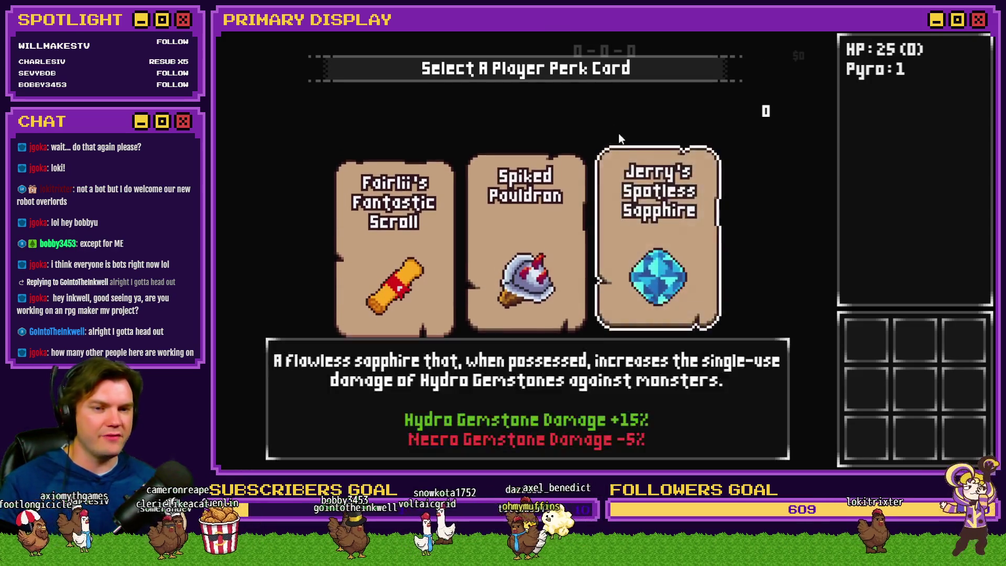
click(673, 221)
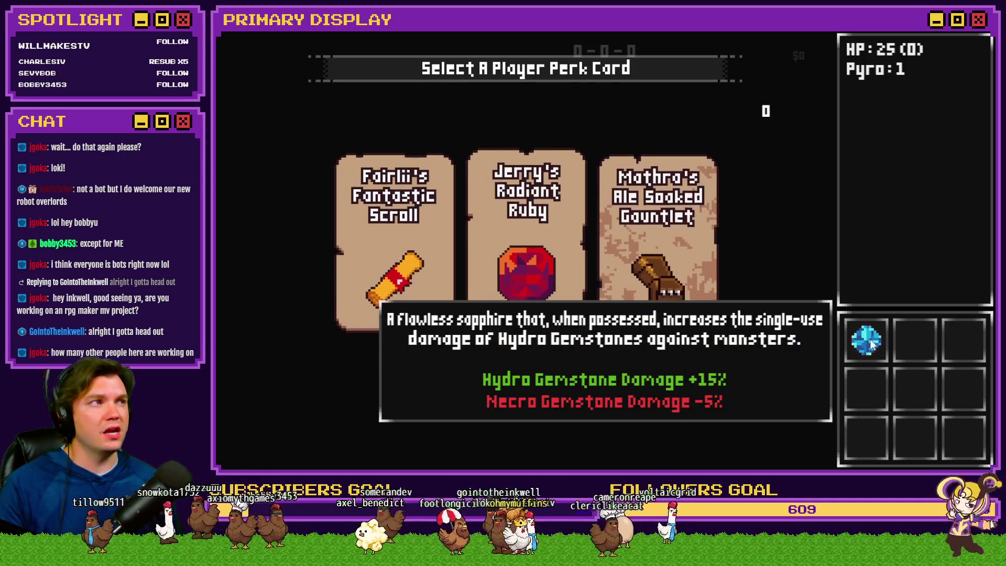
mouse_move(563, 259)
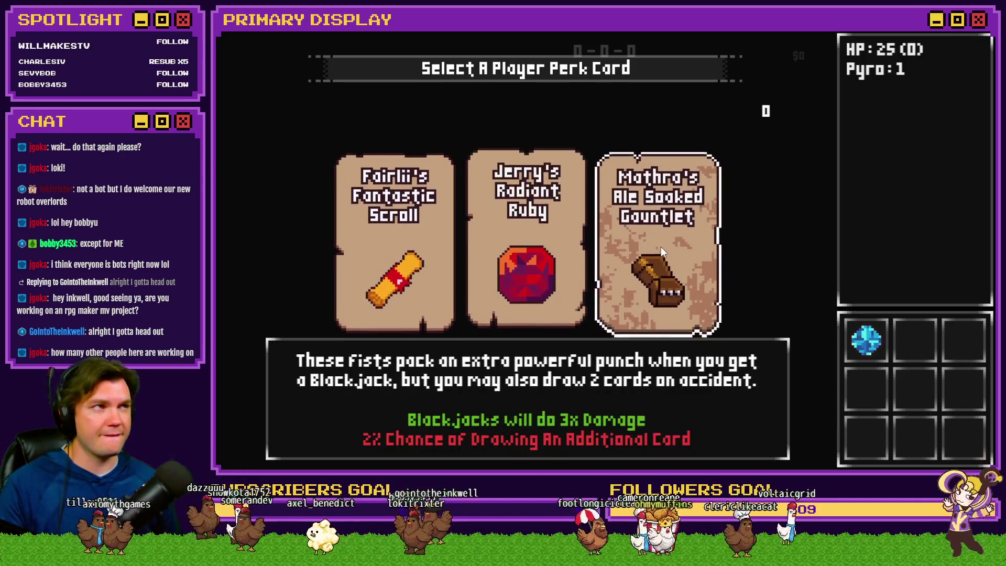
click(661, 246)
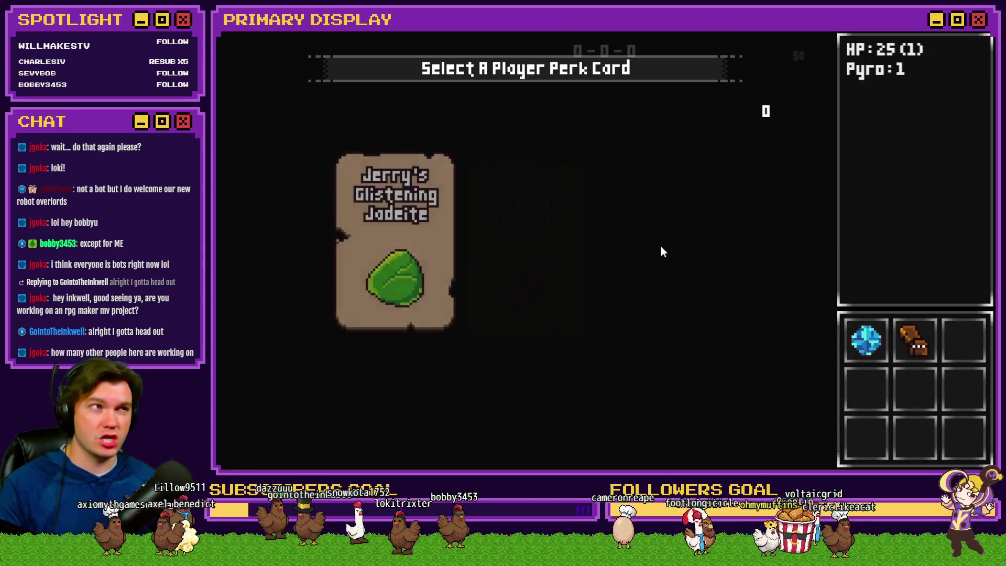
click(444, 240)
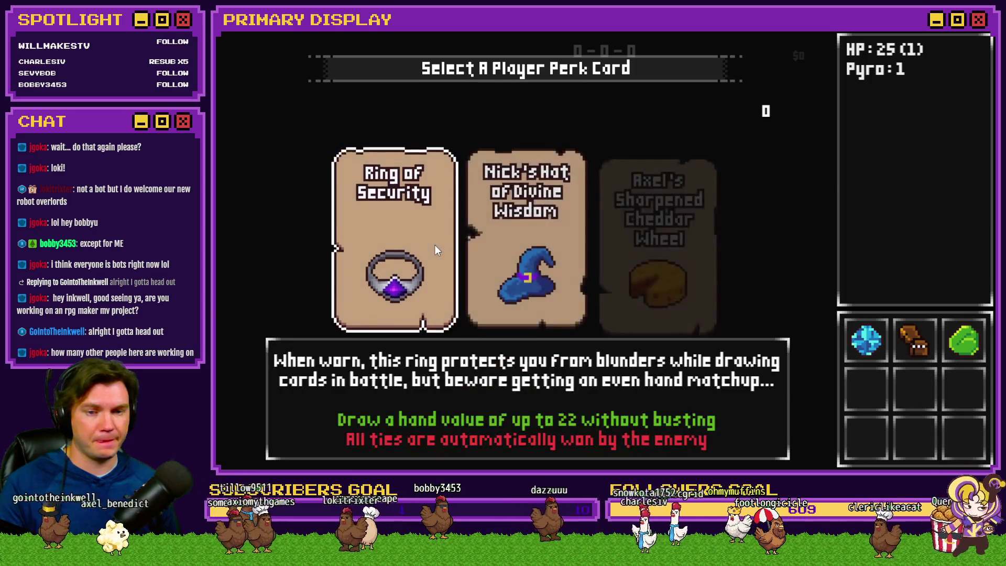
click(435, 244)
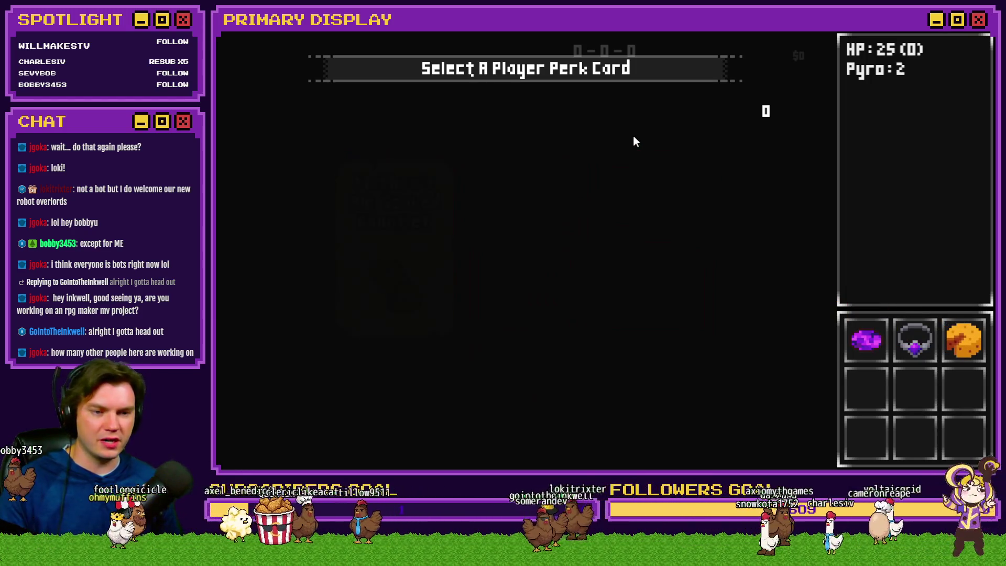
click(657, 212)
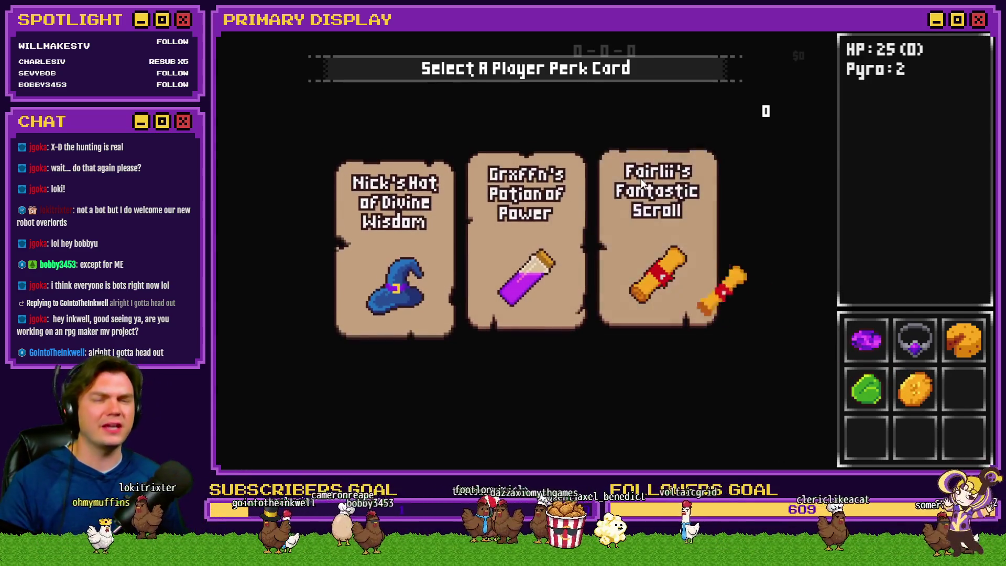
- Pick the Fantastic Scroll, Spiked Pauldron and Radiant Ruby cards, then bring up the F9 debug list
click(641, 180)
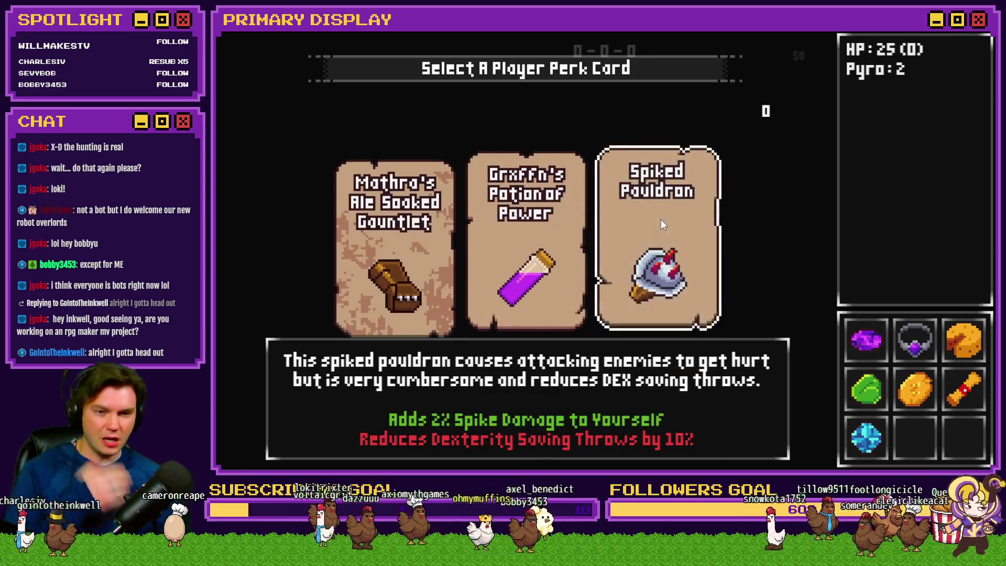
click(659, 219)
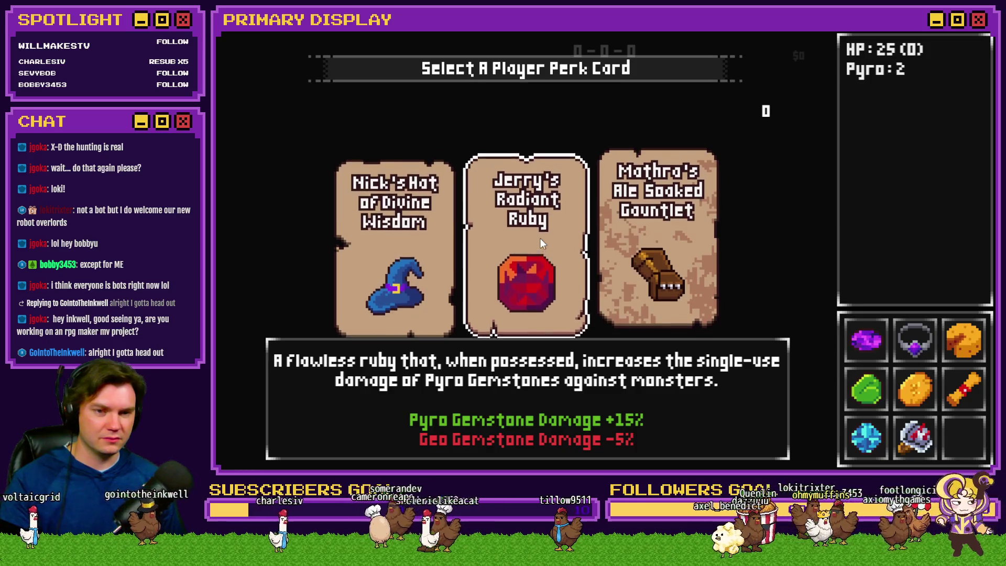
click(539, 238)
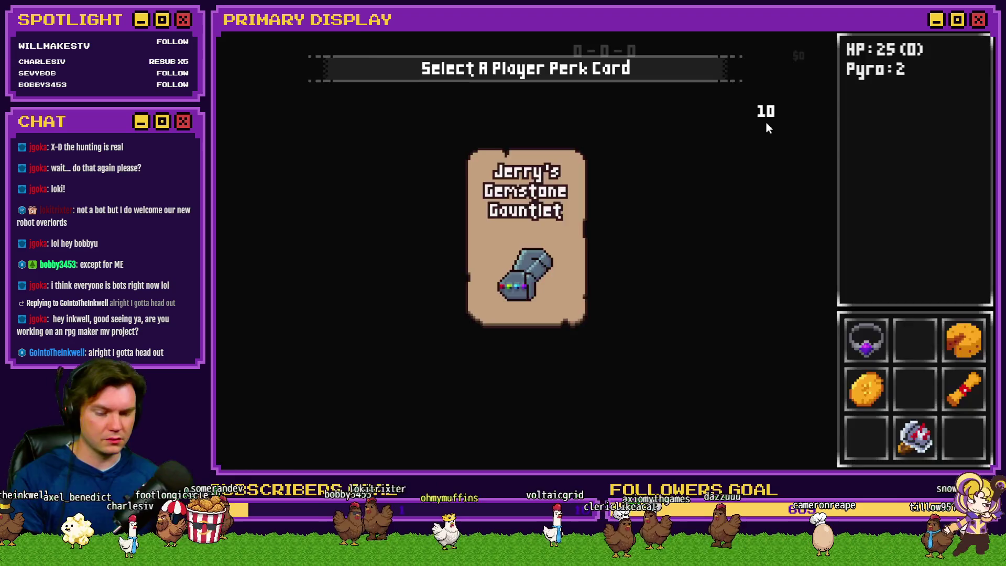
key(F9)
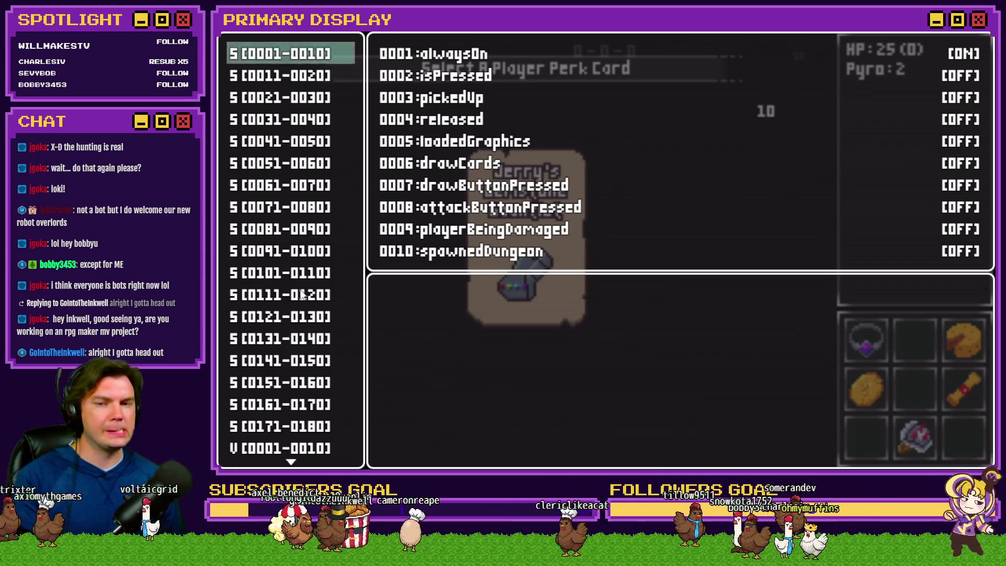
- Browse the debug list down to variables 0641–0650 to read the perk card values, then close it
key(Down)
key(Down)
key(Down)
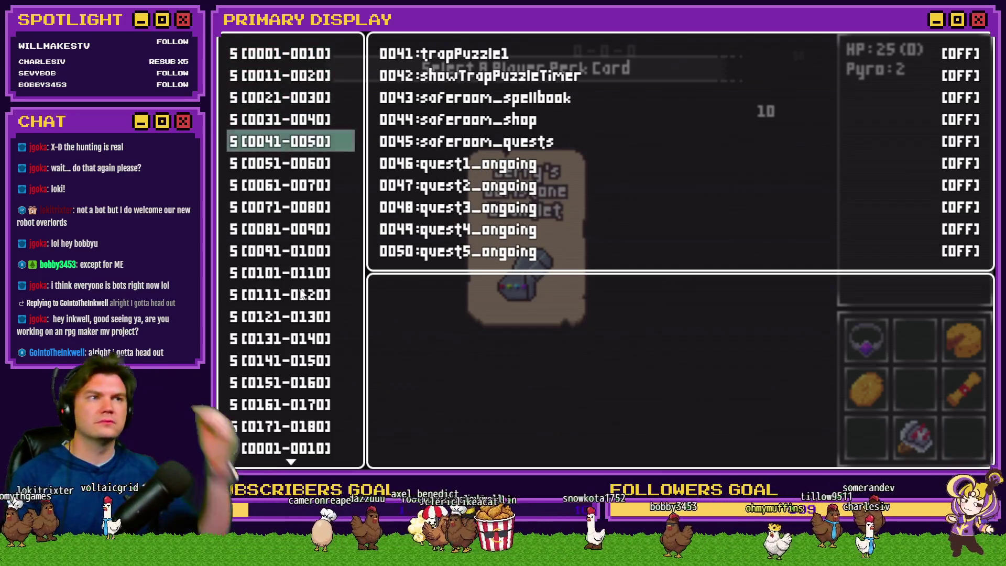
key(Down)
key(Down)
key(Down)
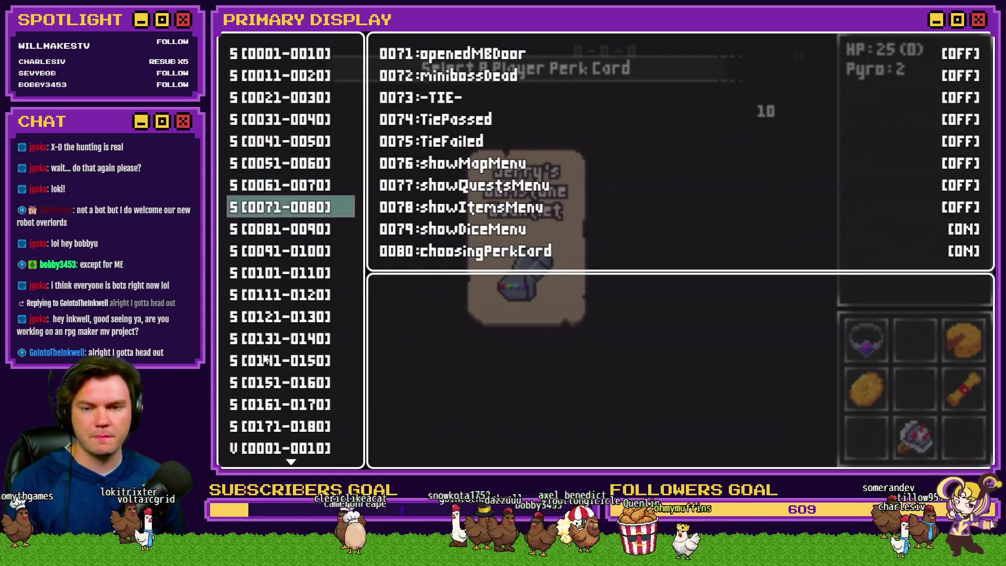
scroll(306, 340, down, 10)
scroll(303, 340, down, 20)
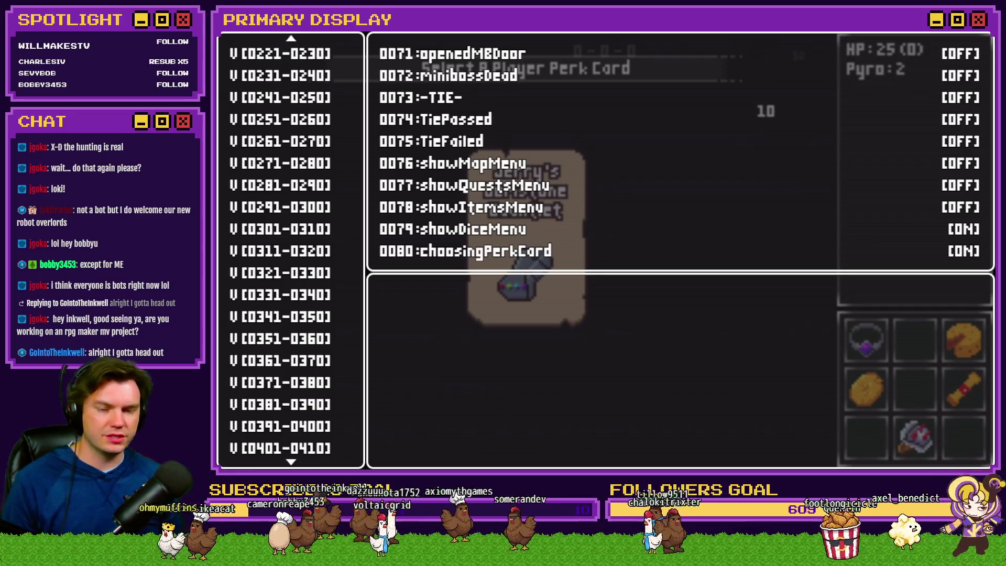
scroll(294, 303, down, 10)
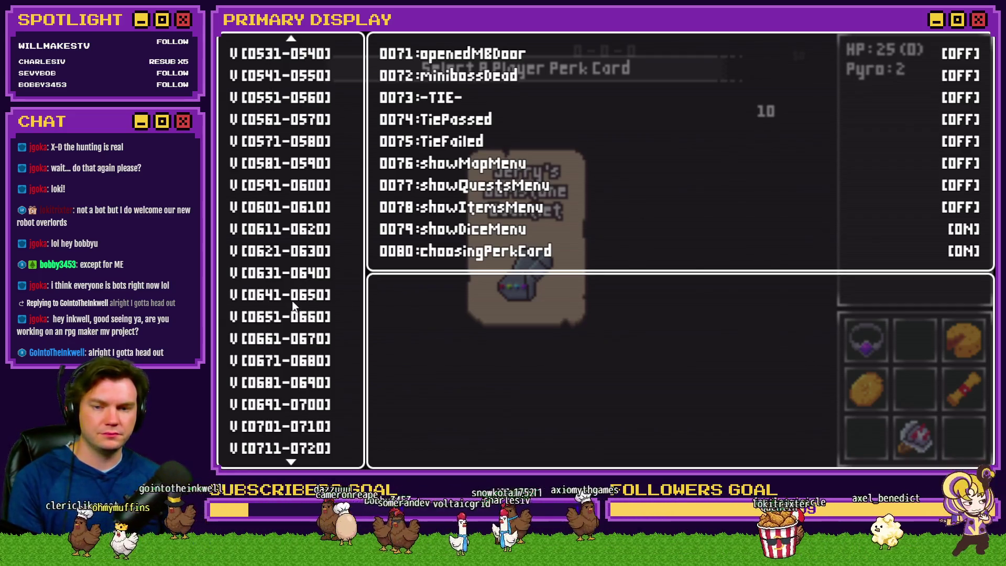
click(295, 302)
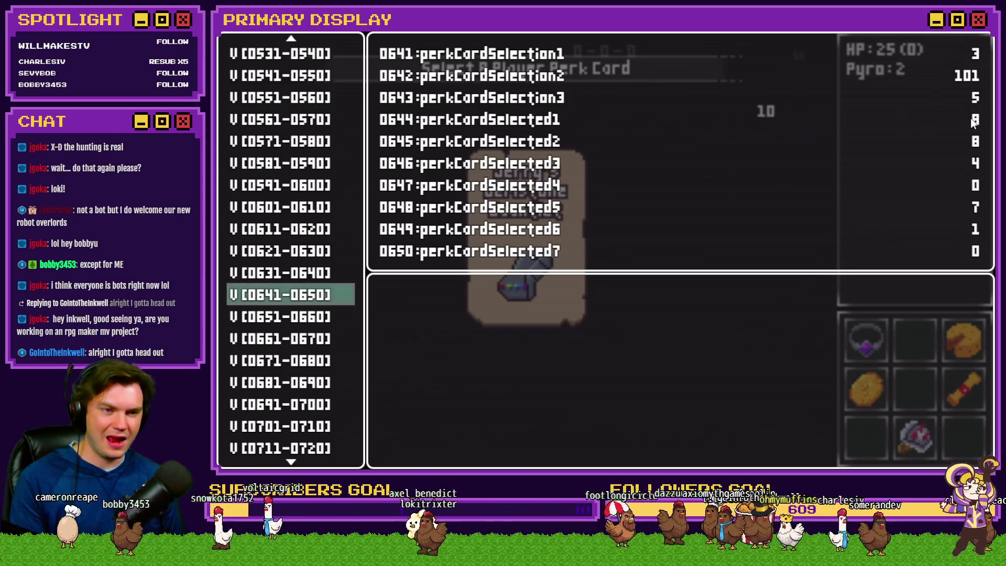
key(Escape)
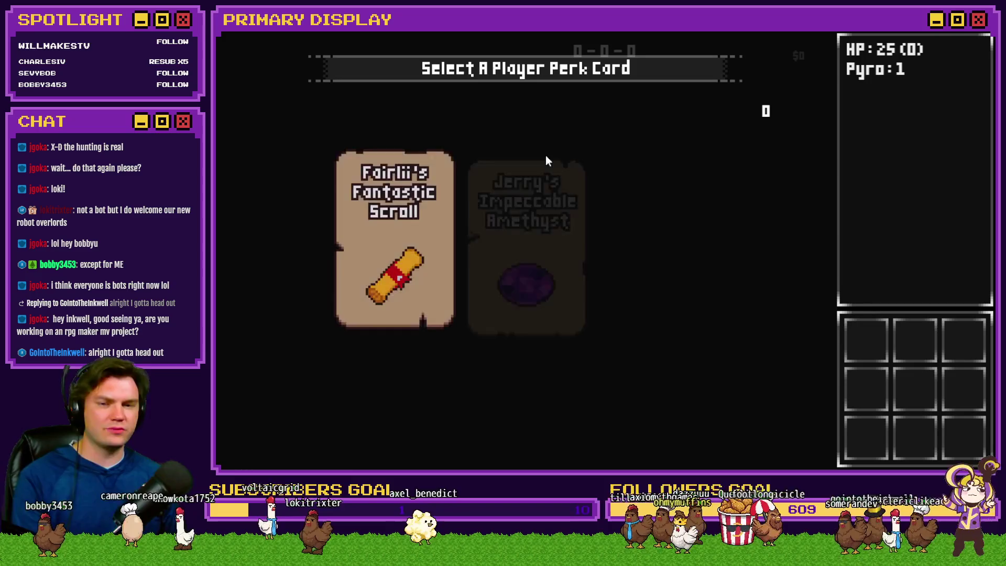
- Pick the Amethyst, Gauntlet, hat, Ruby, Sapphire, Pauldron and Jadeite cards, then reopen the debug list
click(541, 193)
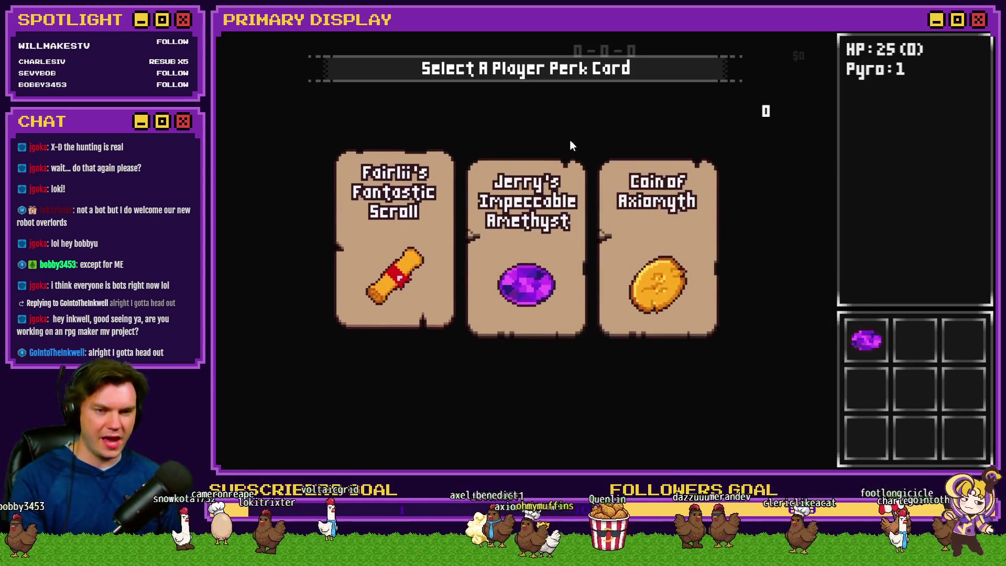
mouse_move(628, 177)
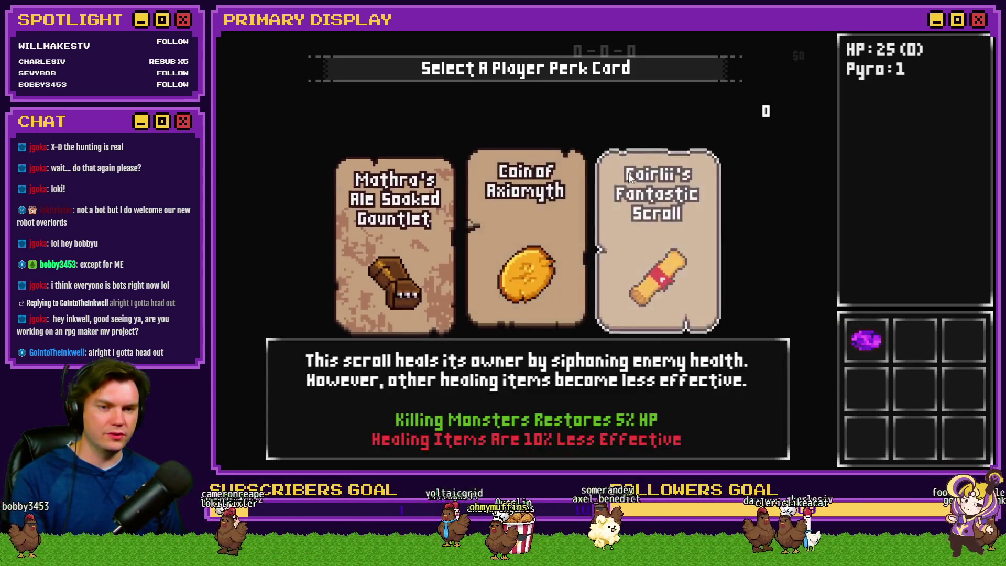
click(437, 215)
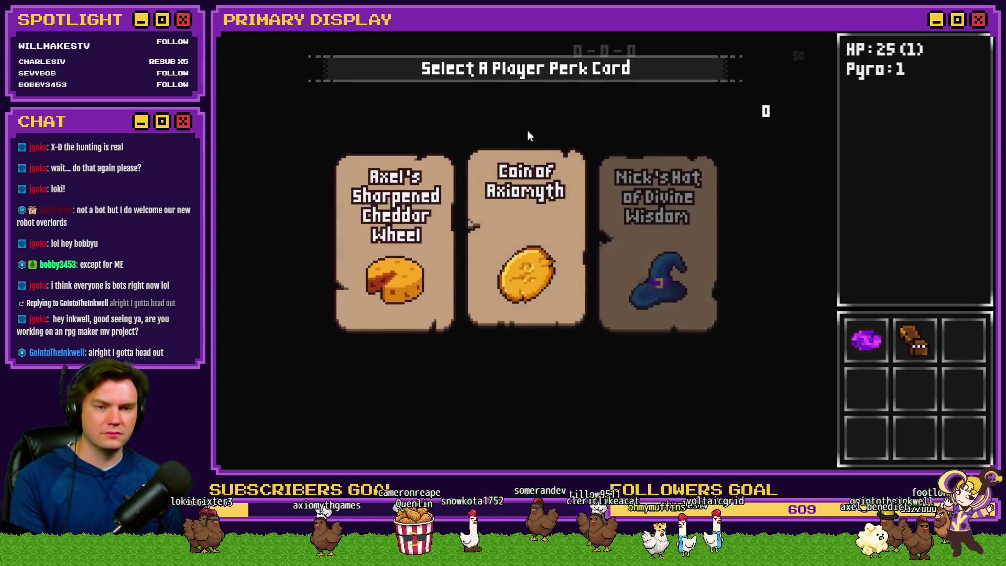
click(624, 168)
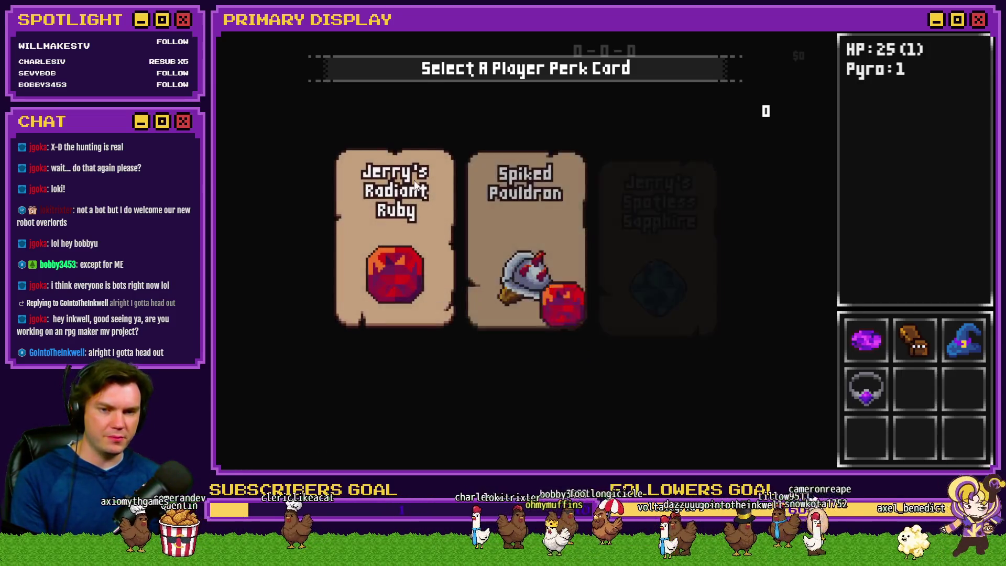
click(453, 163)
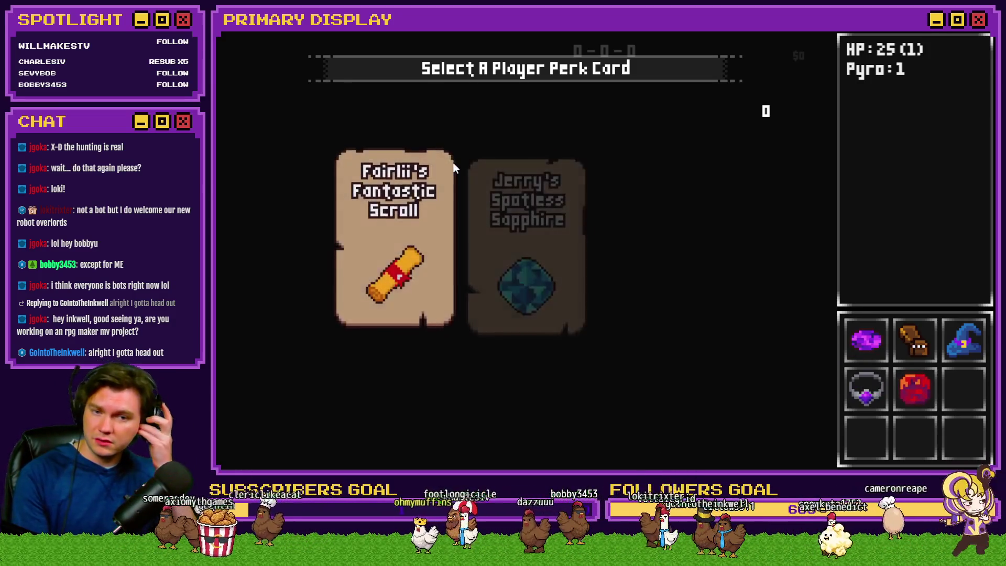
click(553, 160)
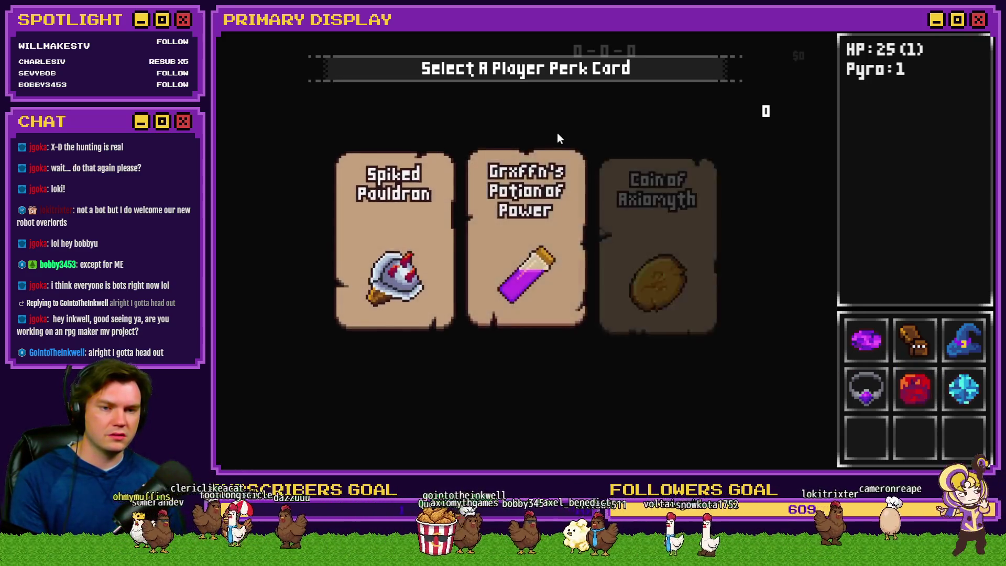
click(427, 224)
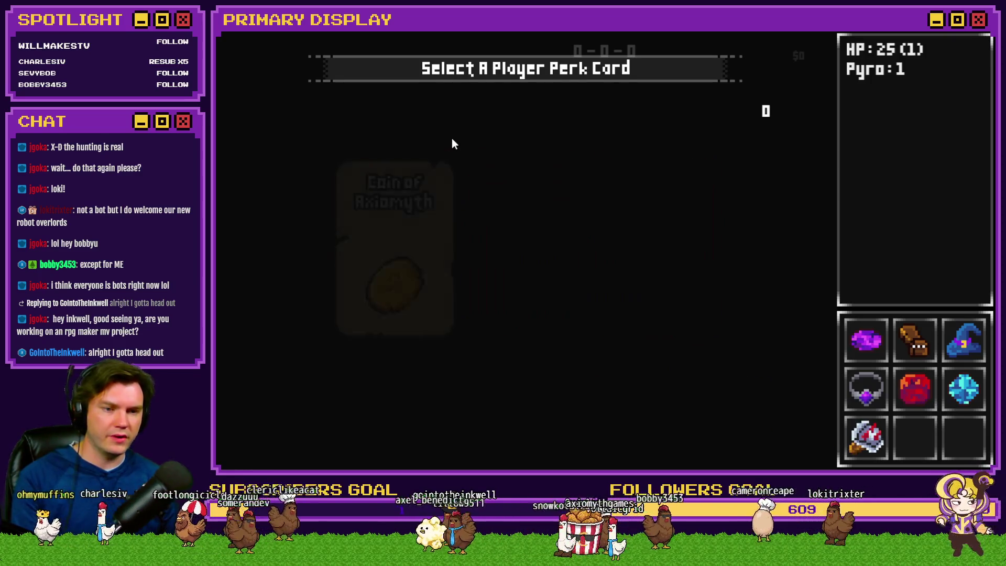
click(696, 214)
key(F9)
- Inspect the perkCardSelected values in debug variables 0641–0650 and 0651–0660
scroll(269, 276, down, 20)
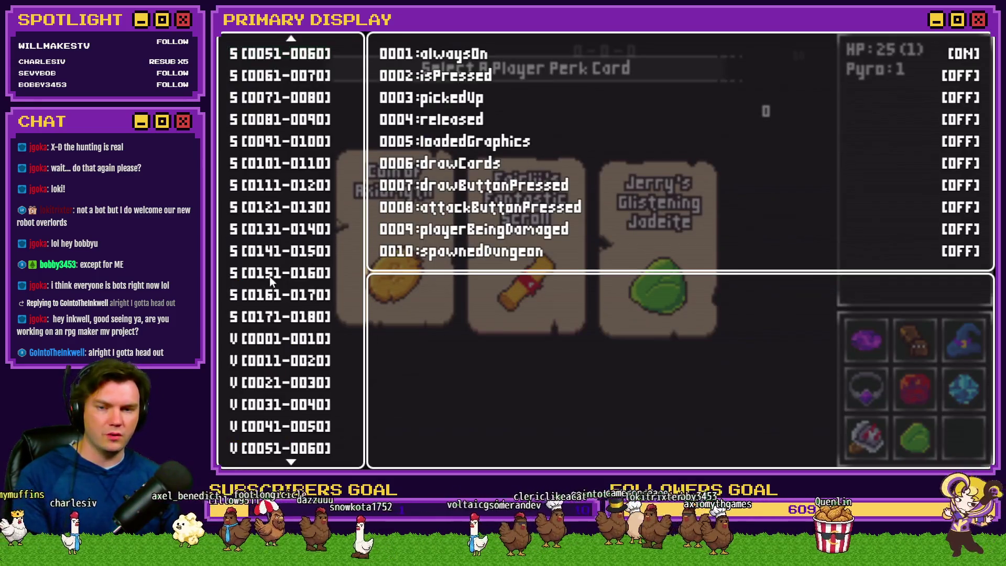
scroll(275, 271, down, 20)
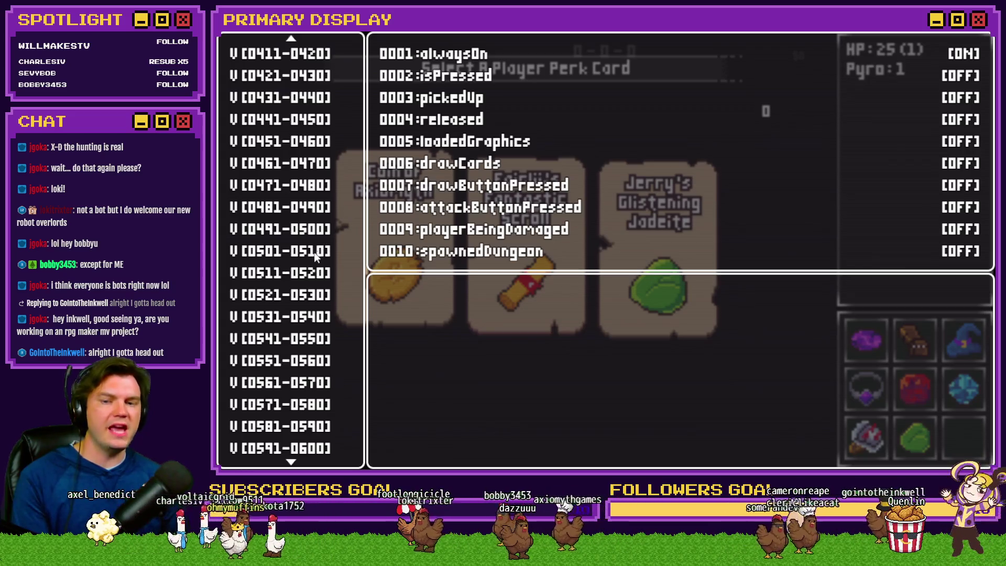
click(304, 273)
scroll(299, 259, down, 6)
click(301, 330)
key(Down)
key(Down)
key(Down)
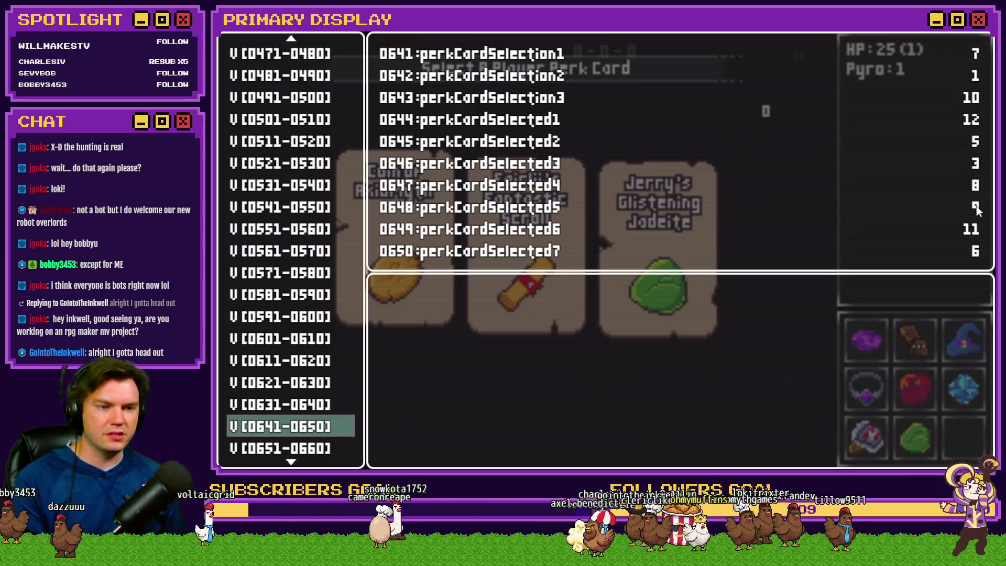
key(Down)
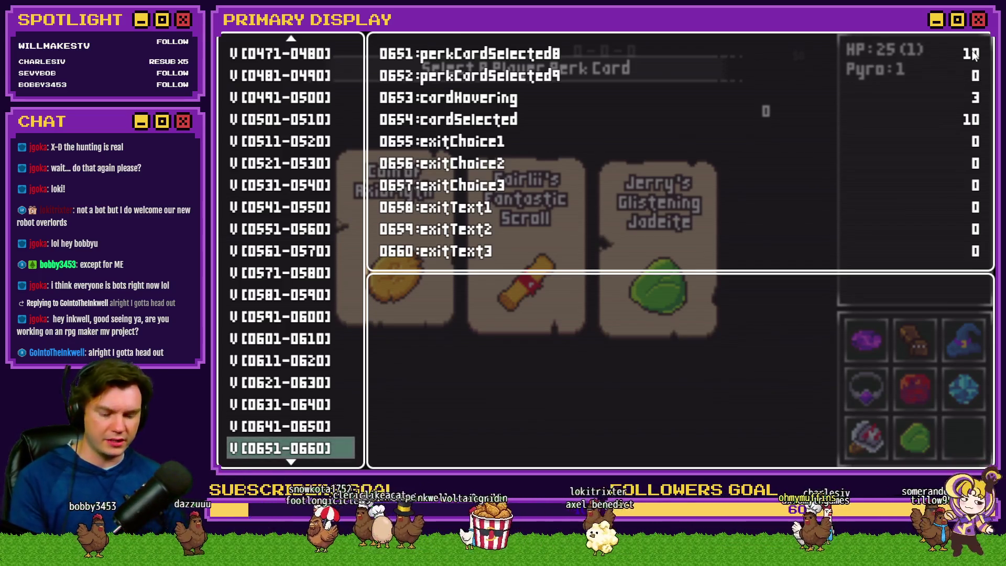
key(Up)
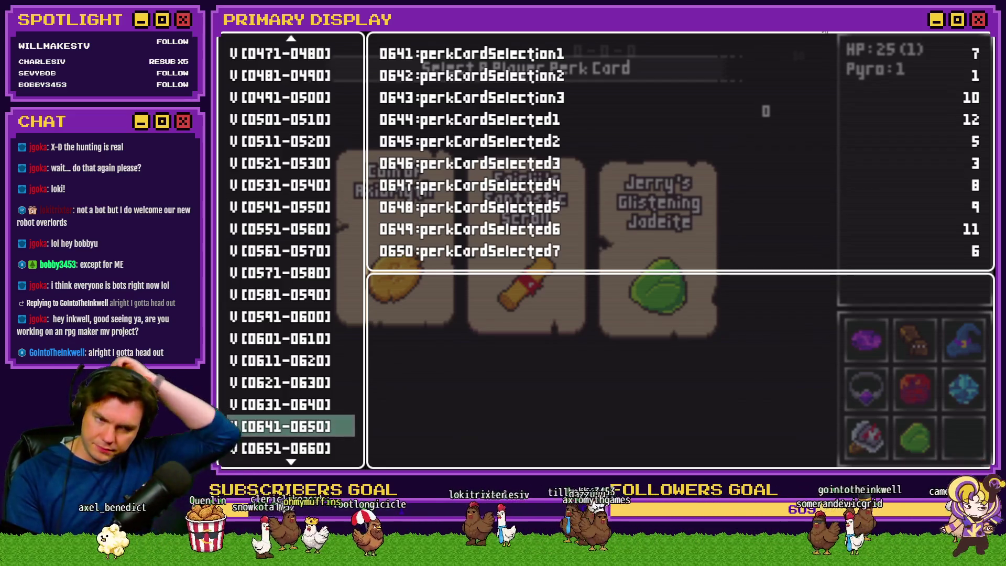
- Close and reopen the debug list, then stop the playtest to return to the editor
key(Escape)
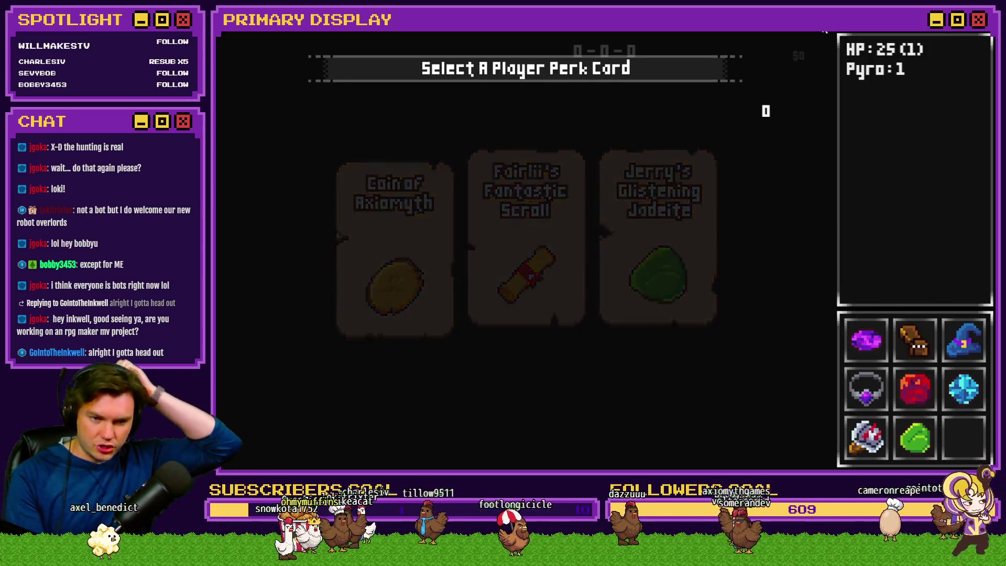
key(F9)
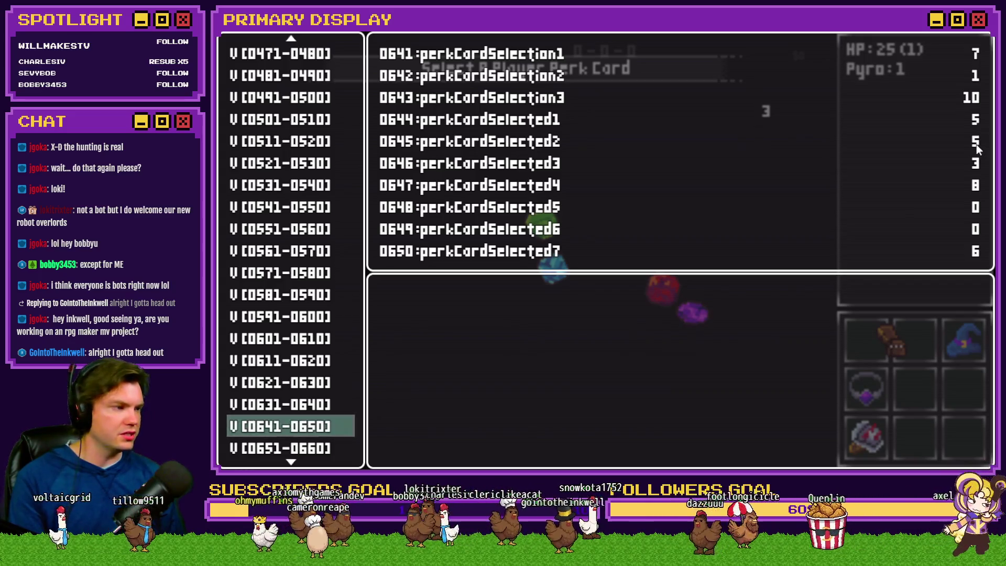
click(972, 30)
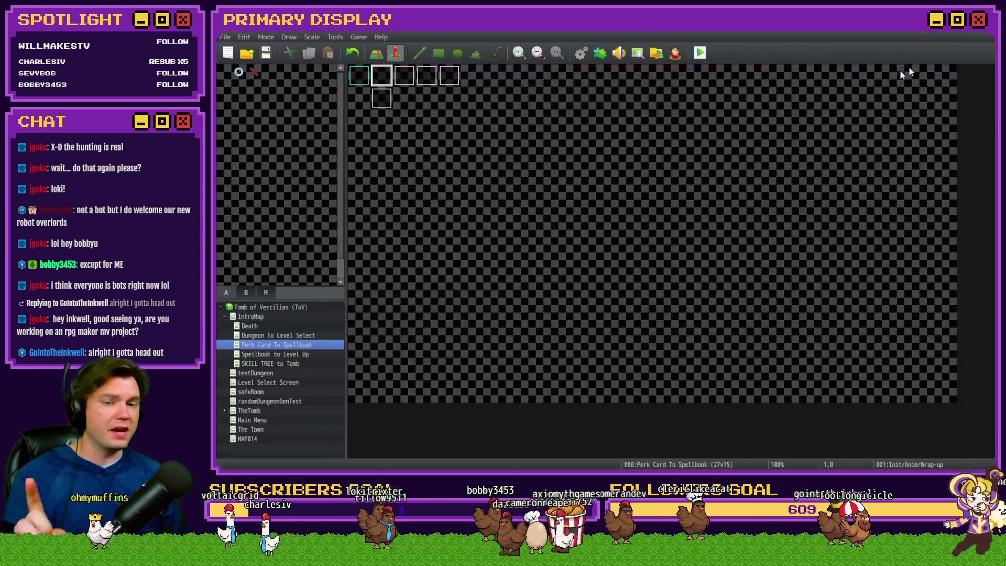
- Open page 4 of the Init/Anim/Wrap-up event and its setValue Script command in the loop
double_click(381, 79)
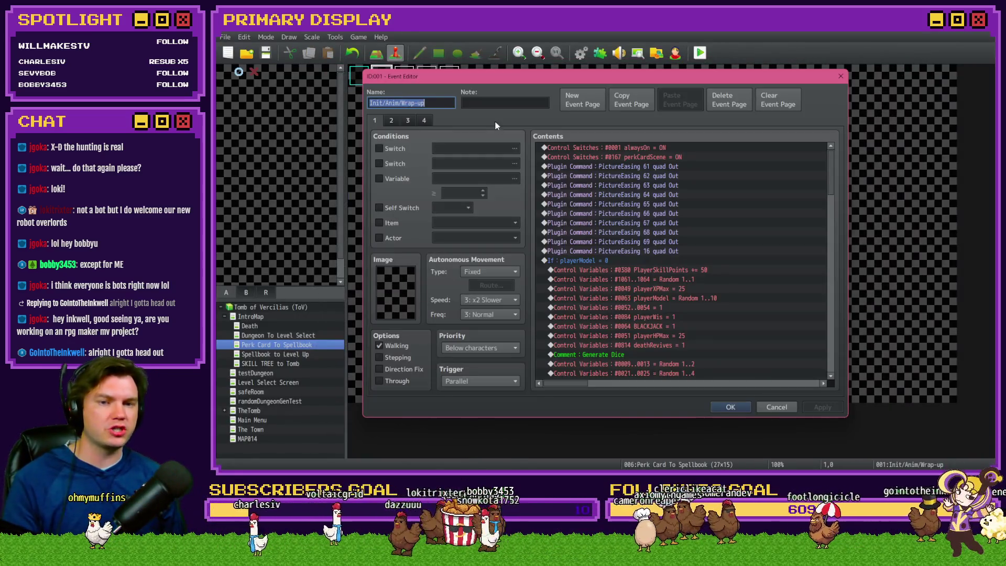
click(423, 120)
mouse_move(831, 160)
mouse_down()
mouse_move(825, 249)
mouse_move(834, 233)
mouse_move(743, 226)
mouse_up()
click(732, 221)
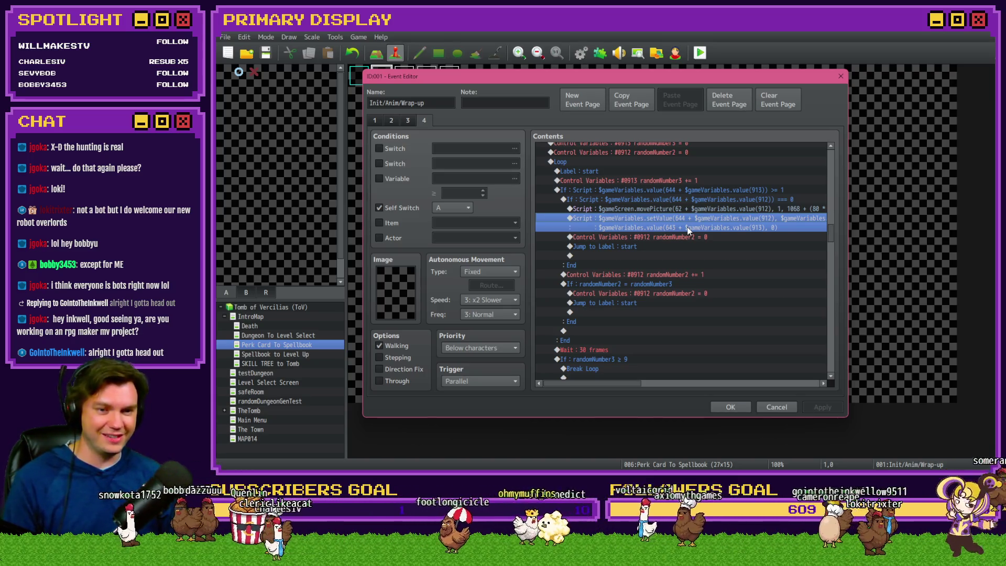
double_click(688, 227)
- Move the script window and delete the script's opening up to 644
drag(681, 200, 524, 203)
mouse_move(660, 180)
mouse_down()
mouse_move(667, 256)
mouse_move(671, 242)
mouse_up()
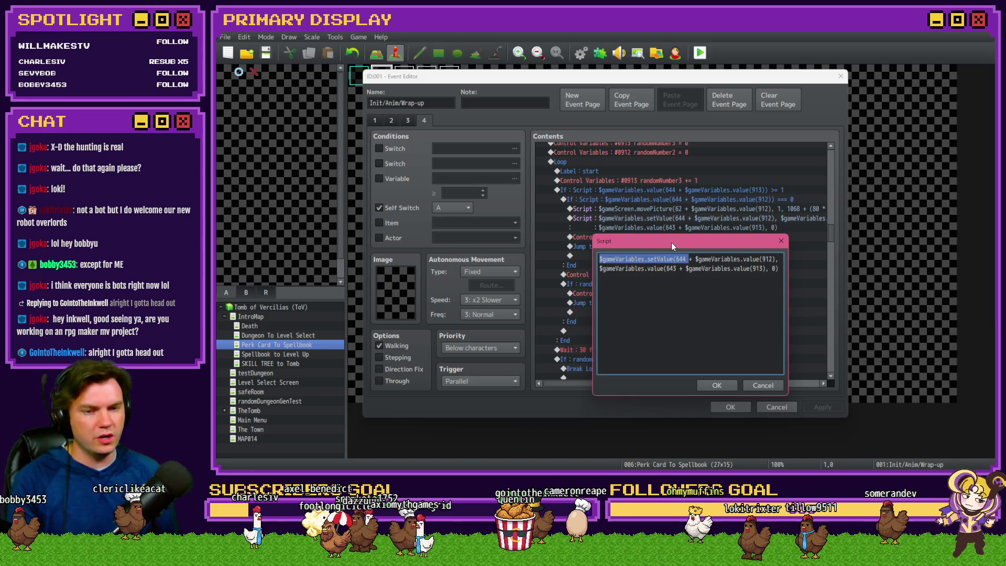
key(BackSpace)
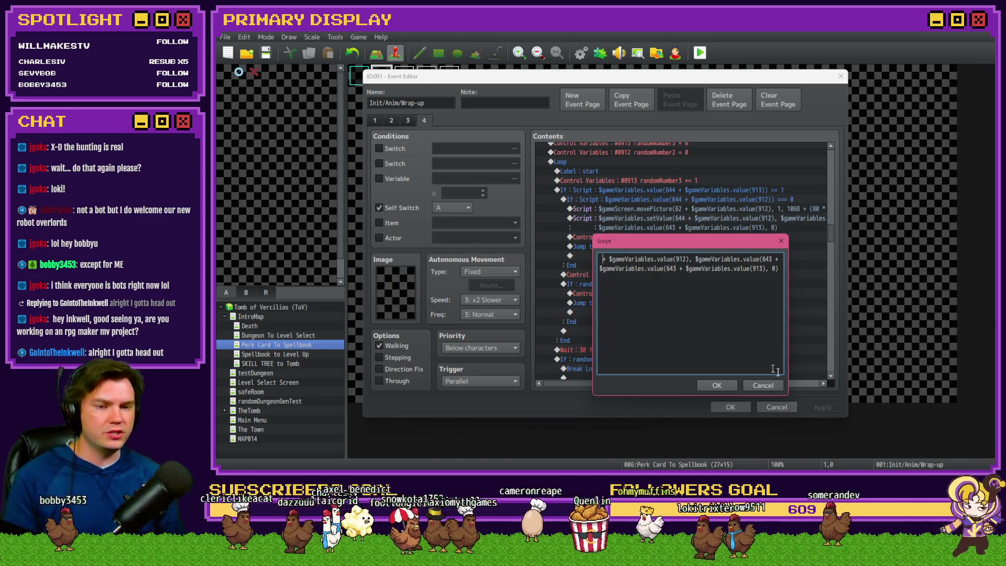
- Discard the deletion and copy the original setValue script into VS Code's Untitled-2
click(762, 385)
double_click(689, 218)
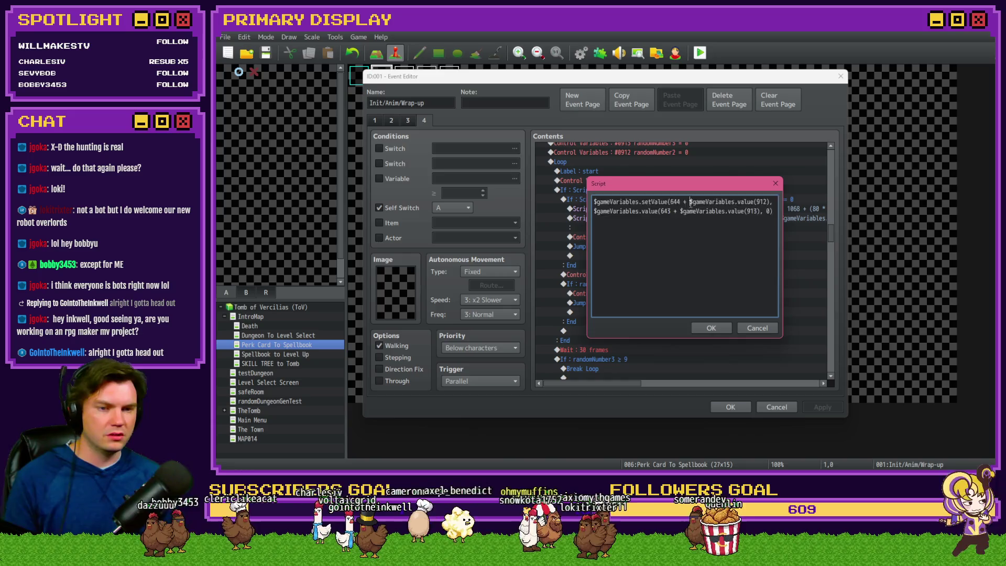
key(ctrl+a)
key(alt+Tab)
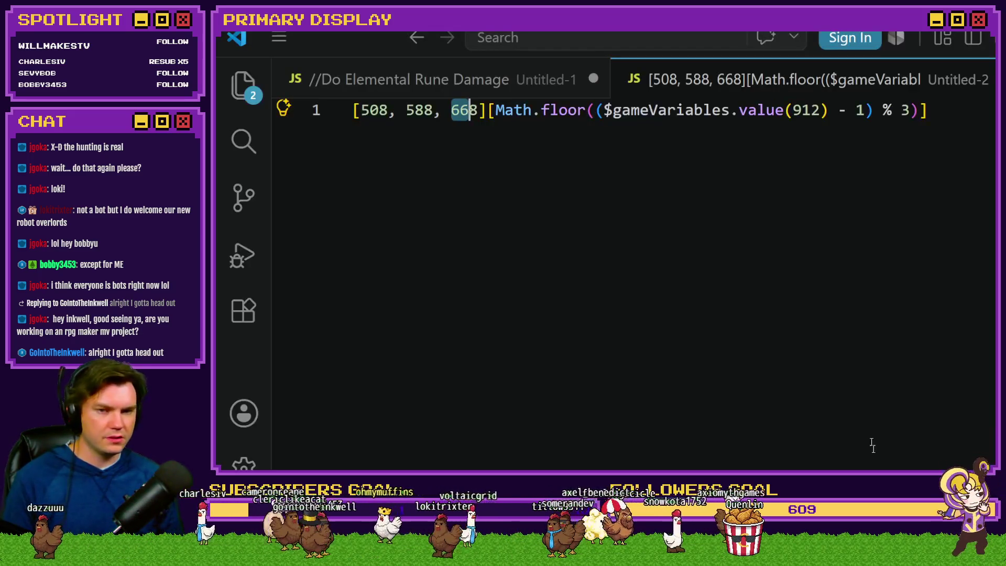
key(alt+Tab)
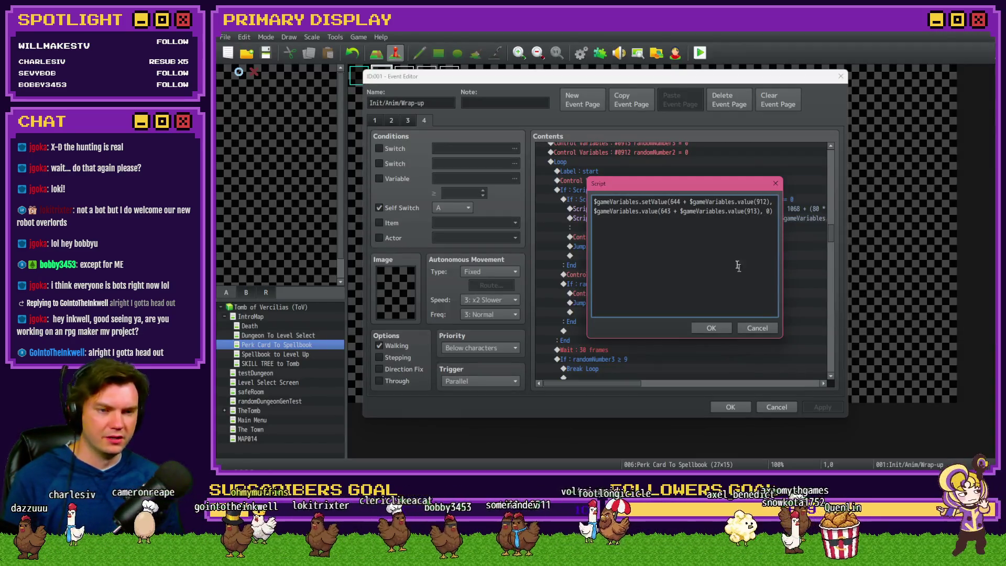
key(ctrl+c)
key(alt+Tab)
key(ctrl+a)
key(ctrl+v)
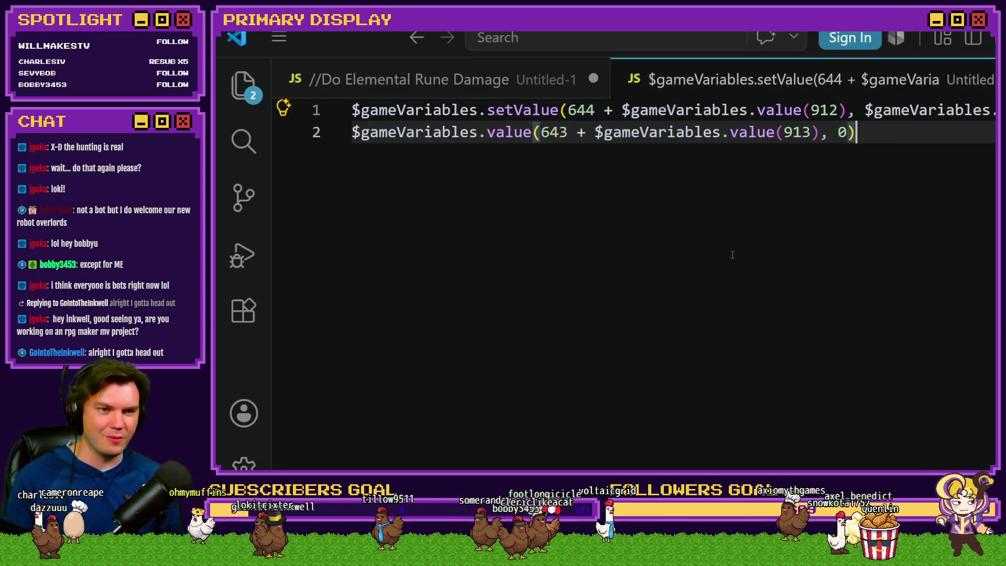
- Zoom out and select the 644 and 912 values in the script line
key(ctrl+minus)
key(ctrl+minus)
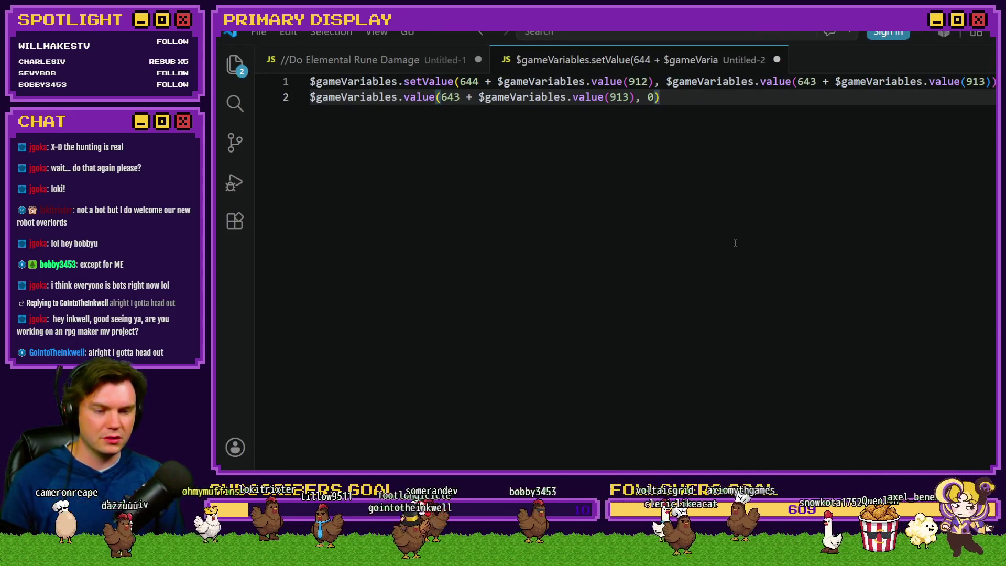
click(464, 85)
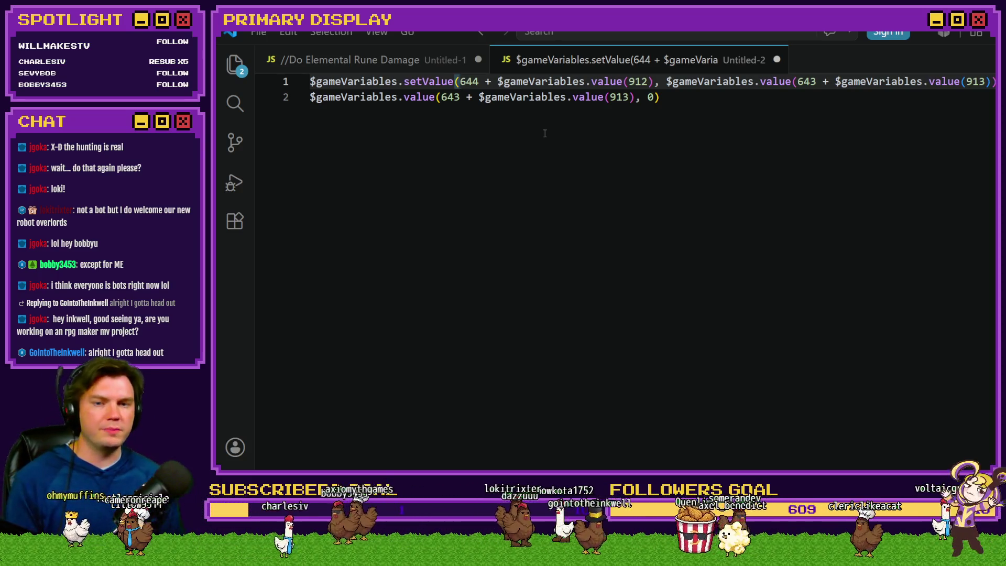
key(shift+Right)
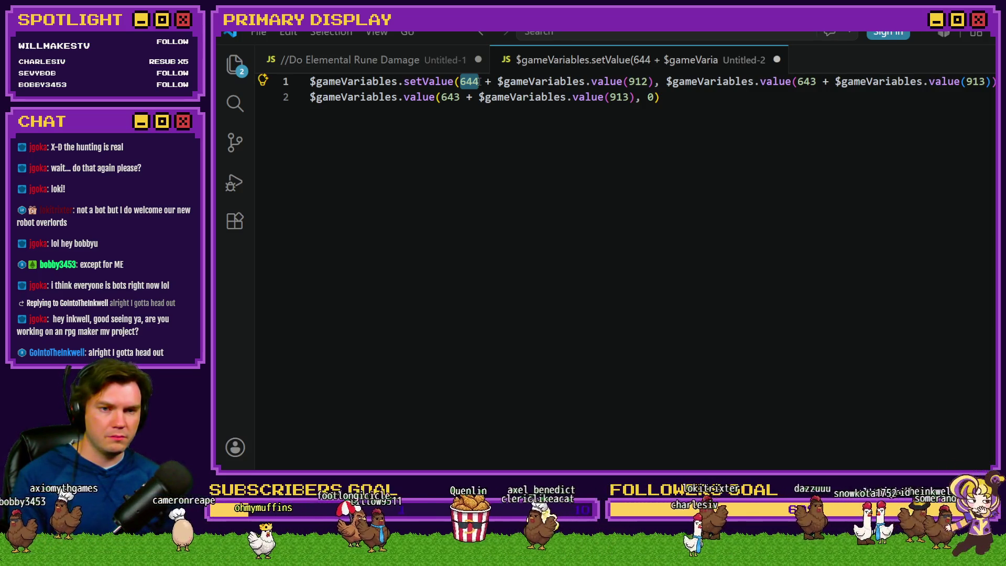
double_click(637, 82)
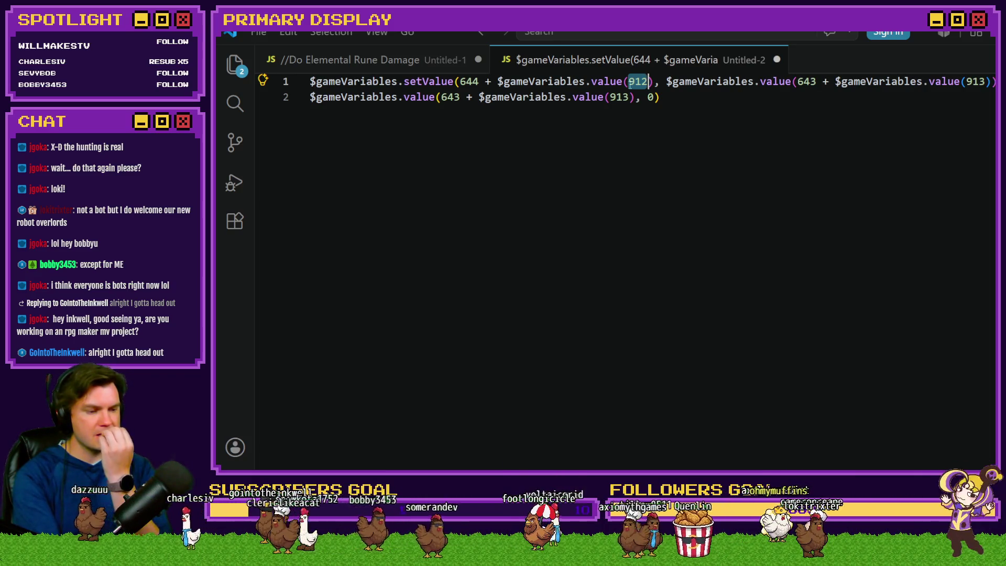
double_click(630, 83)
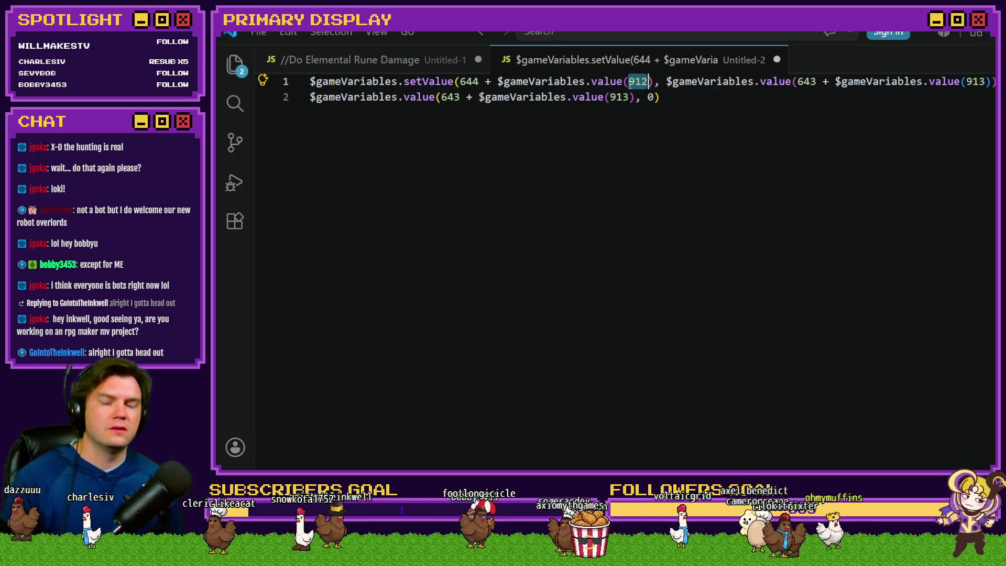
key(alt+Tab)
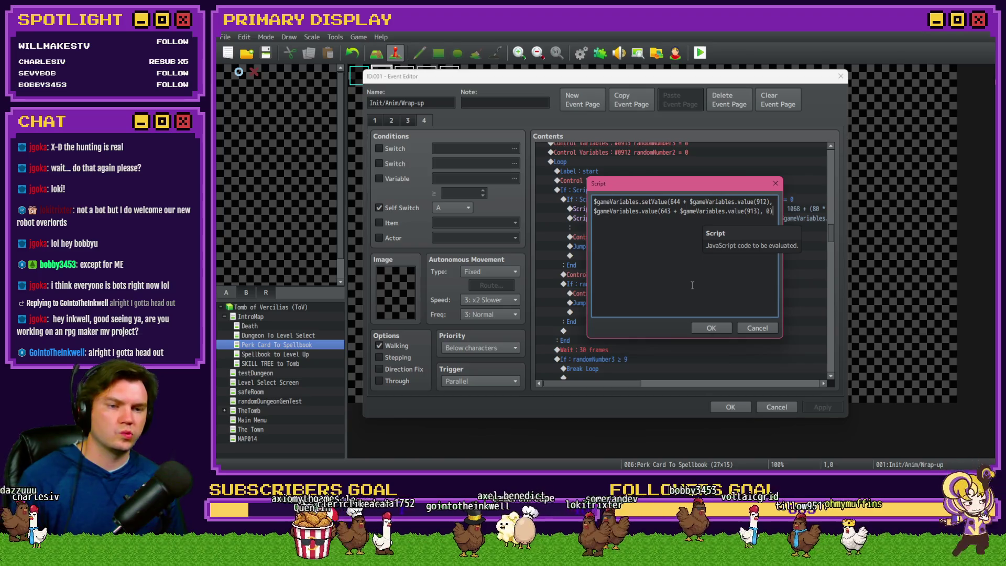
- Confirm the script, then check the names of variables 0644 and 0645 in the 0641–0660 variable list
click(711, 327)
click(379, 179)
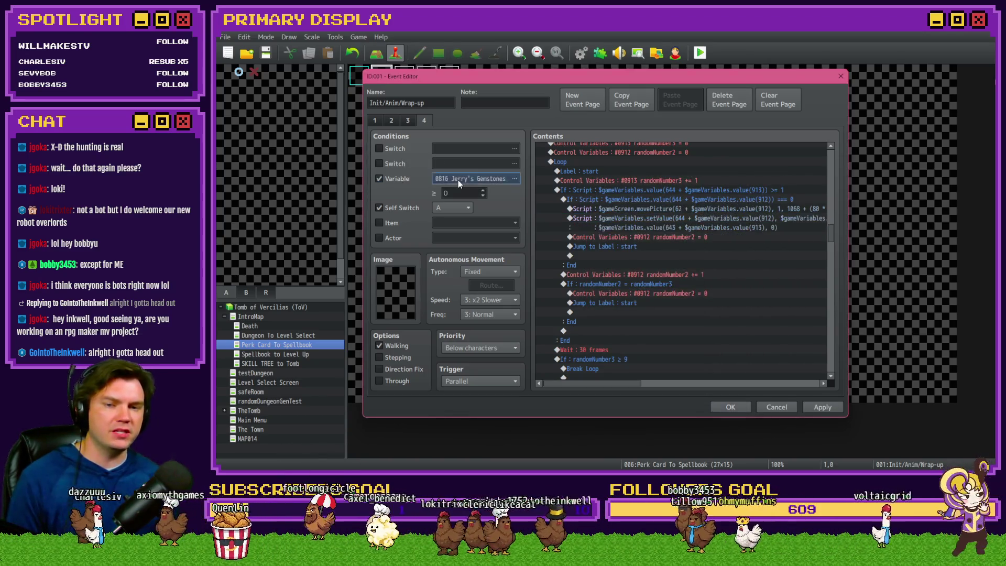
click(457, 179)
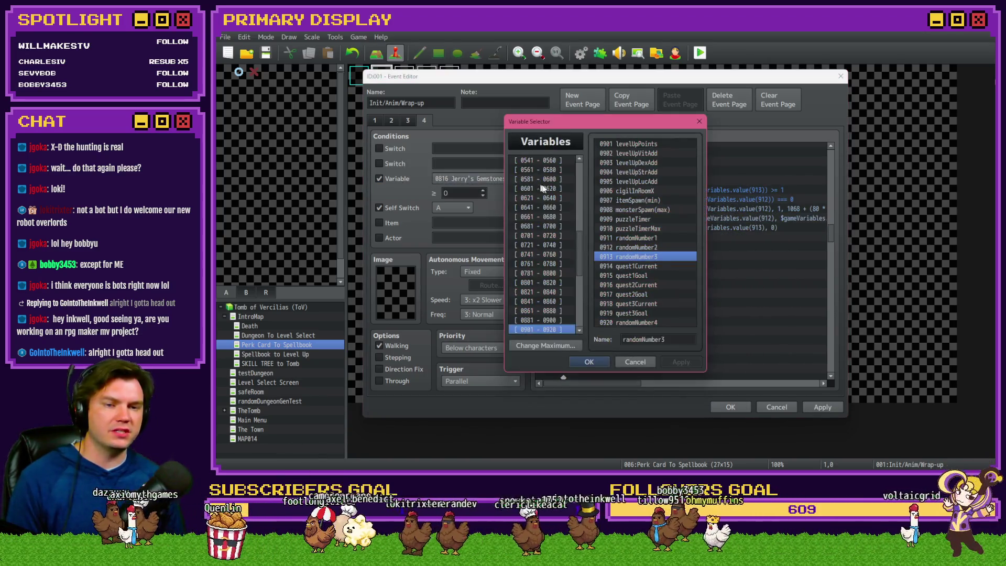
click(561, 210)
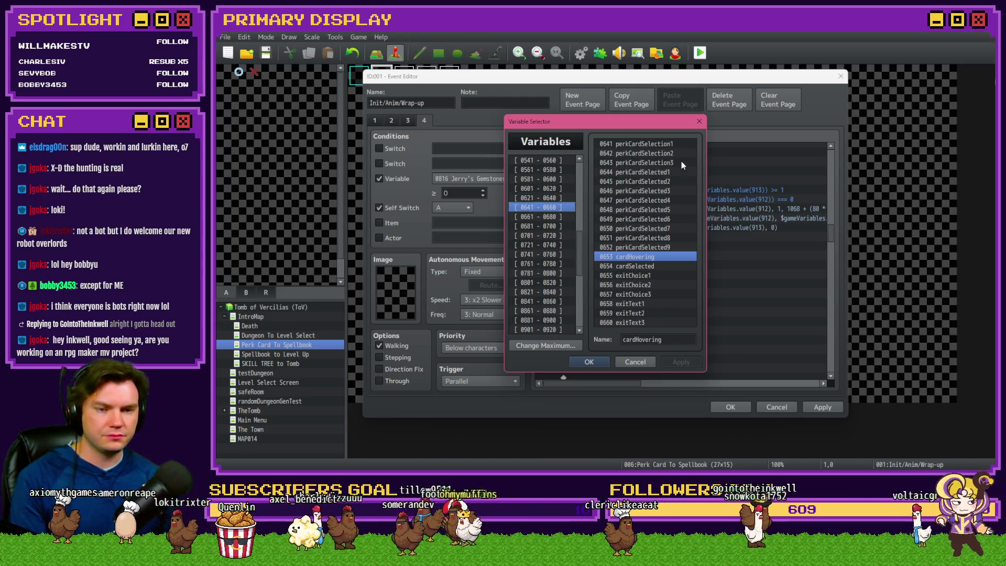
click(655, 181)
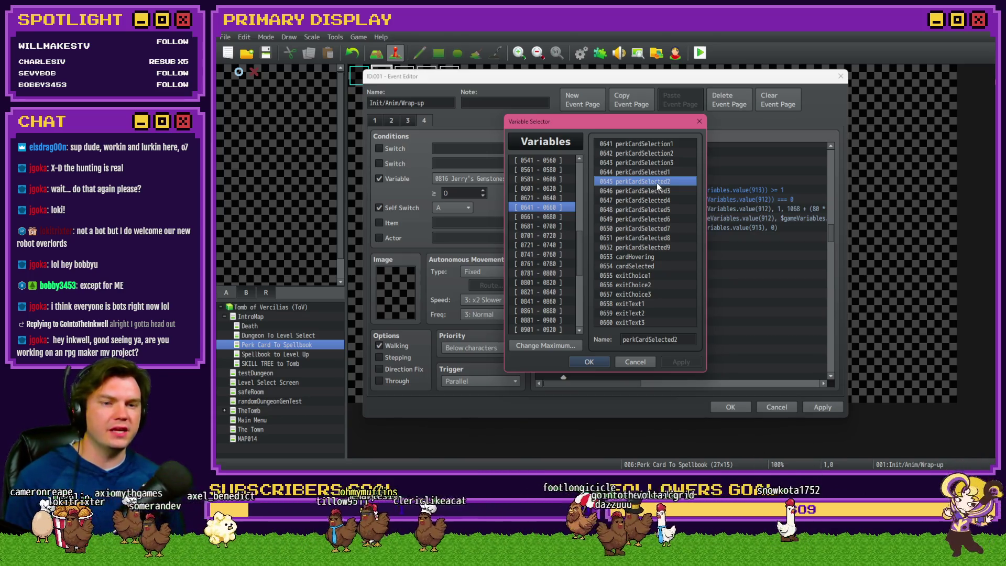
click(664, 173)
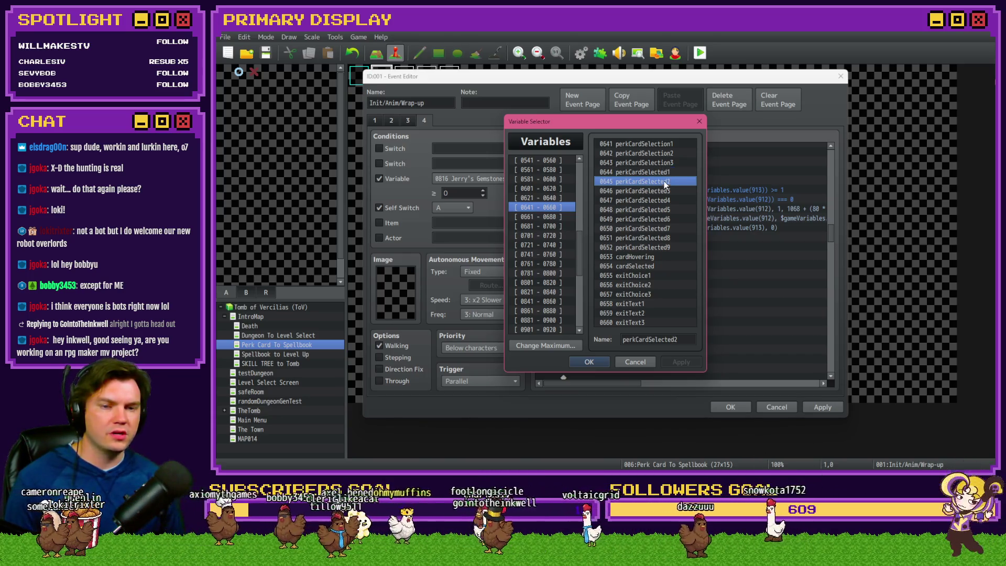
key(alt+Tab)
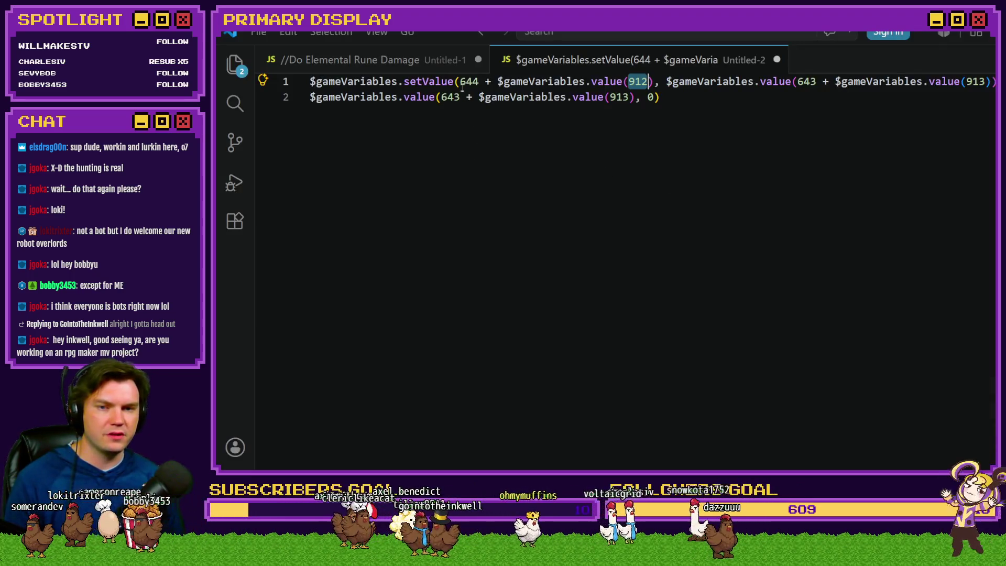
- Change both 643 offsets to 644 in the VS Code script
drag(460, 81, 650, 82)
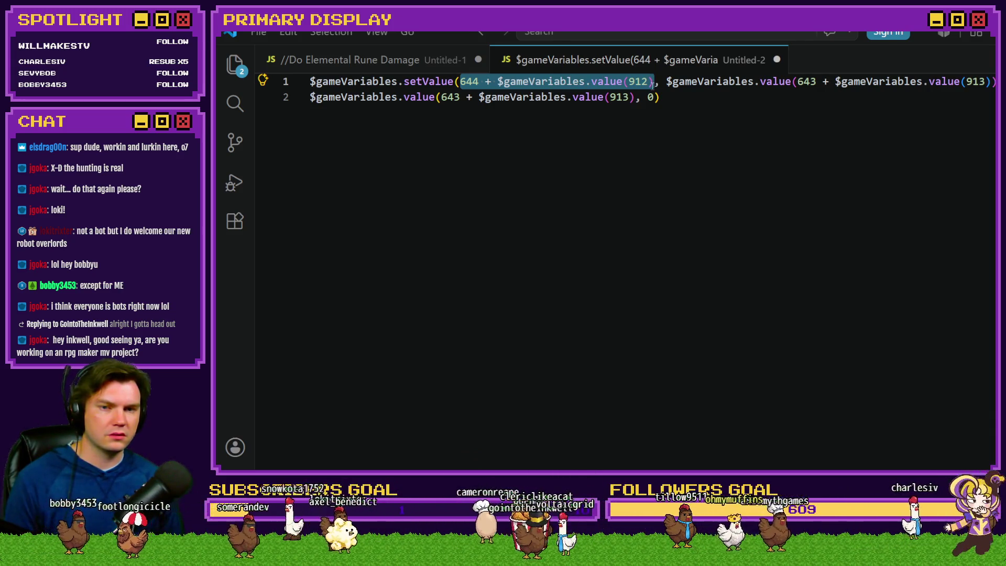
double_click(807, 82)
text(644)
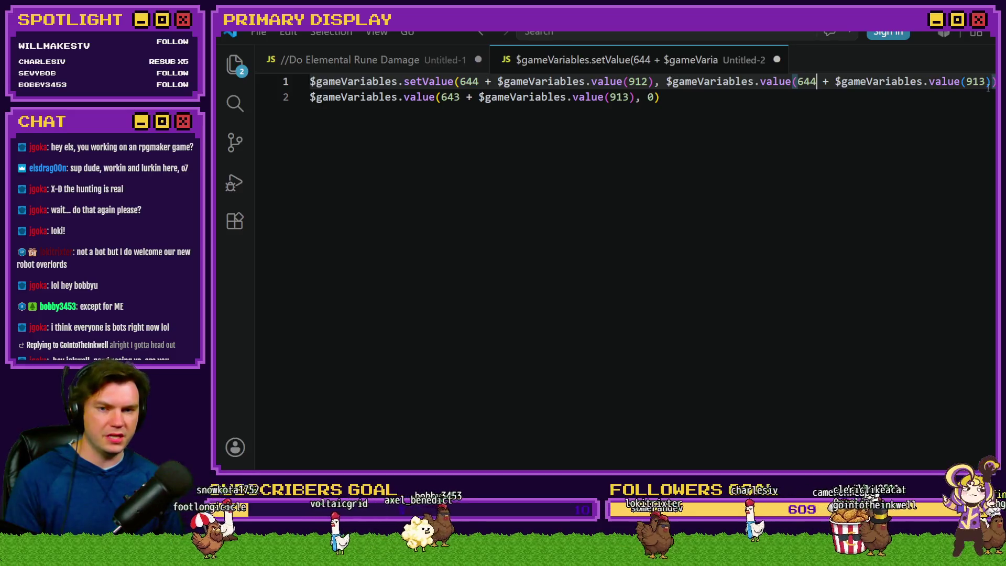
click(459, 97)
key(BackSpace)
text(4)
click(683, 100)
- Paste the corrected script into the event's Script command, save the event, and start a playtest
key(ctrl+a)
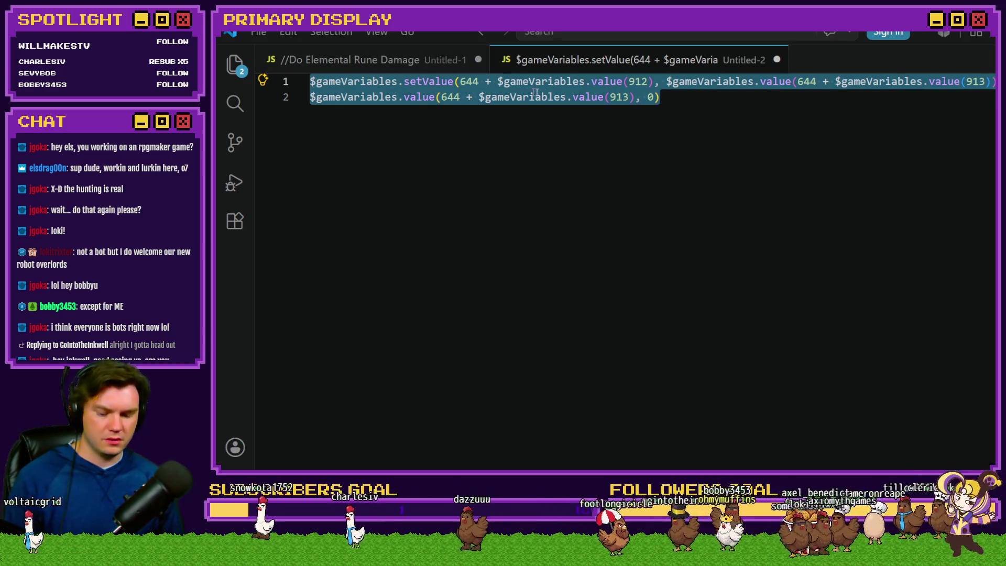
key(alt+Tab)
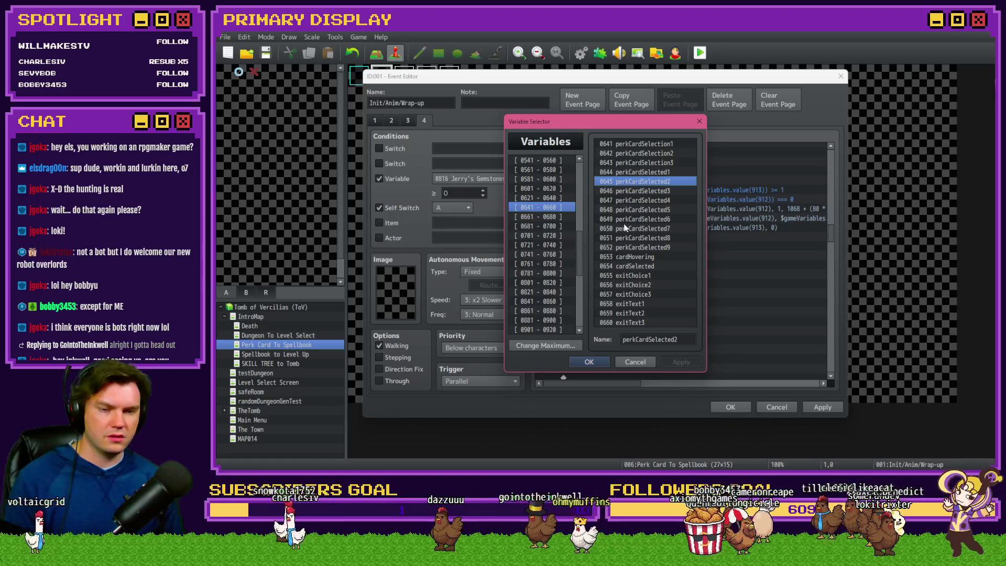
click(582, 362)
click(392, 179)
double_click(731, 220)
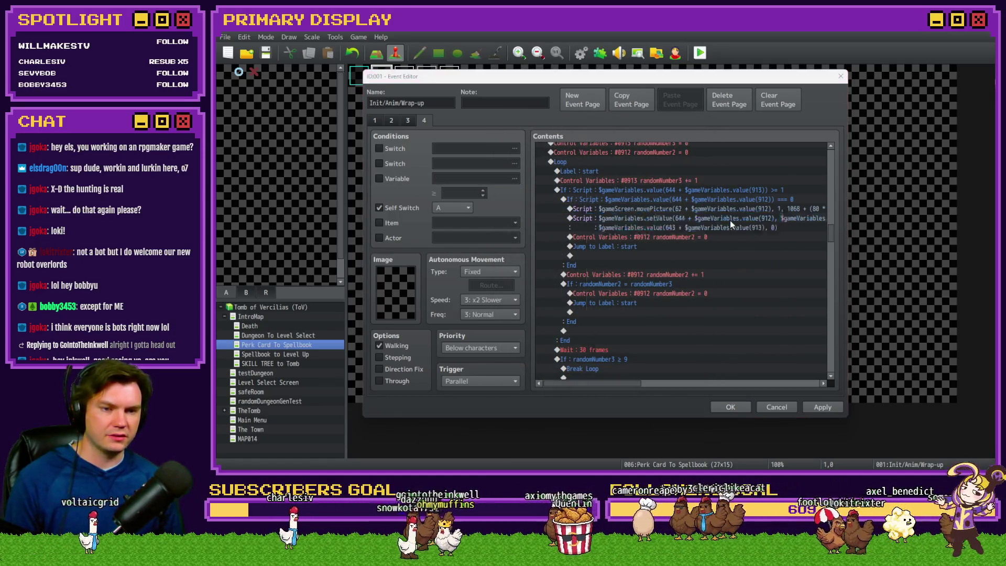
key(ctrl+v)
click(722, 326)
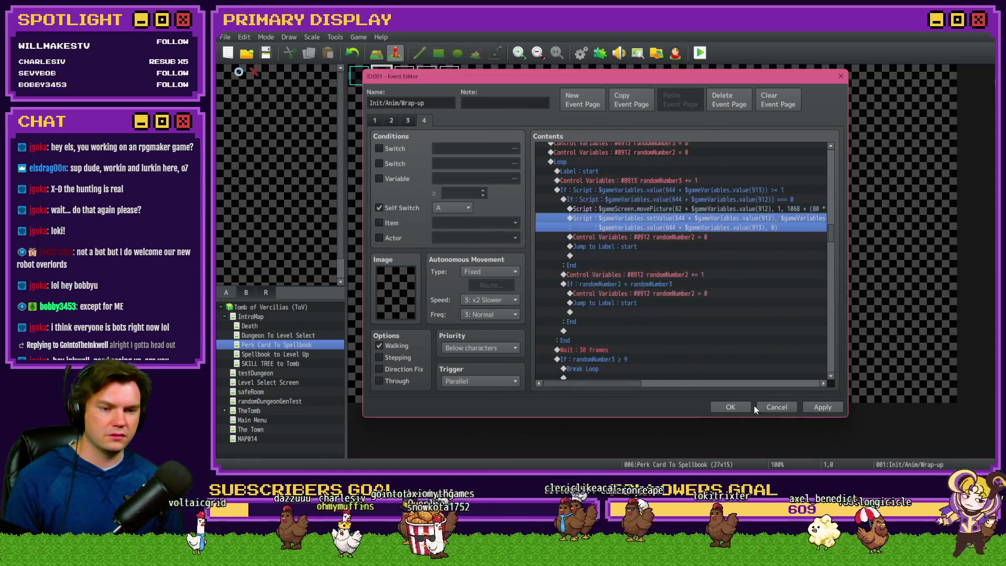
click(730, 407)
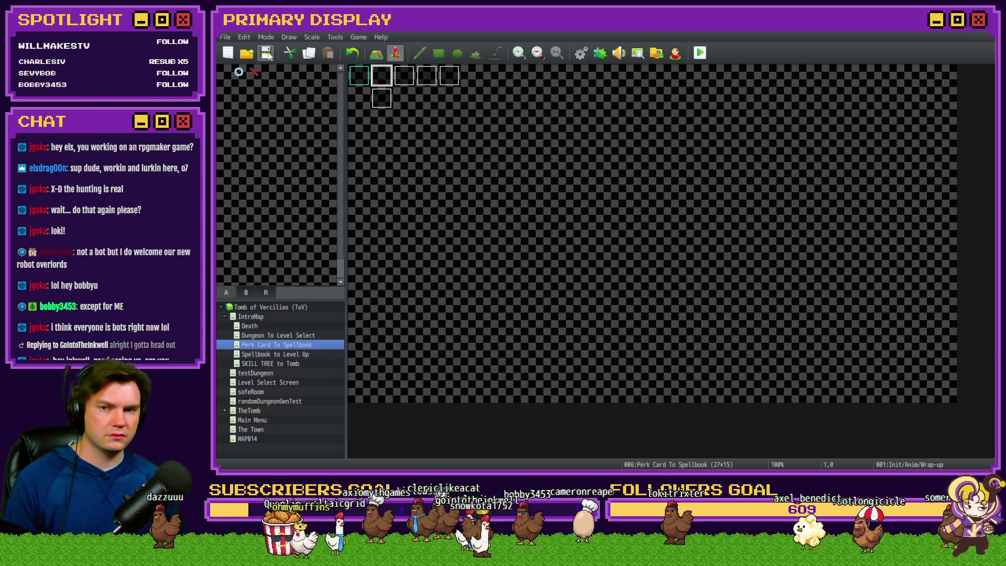
click(700, 53)
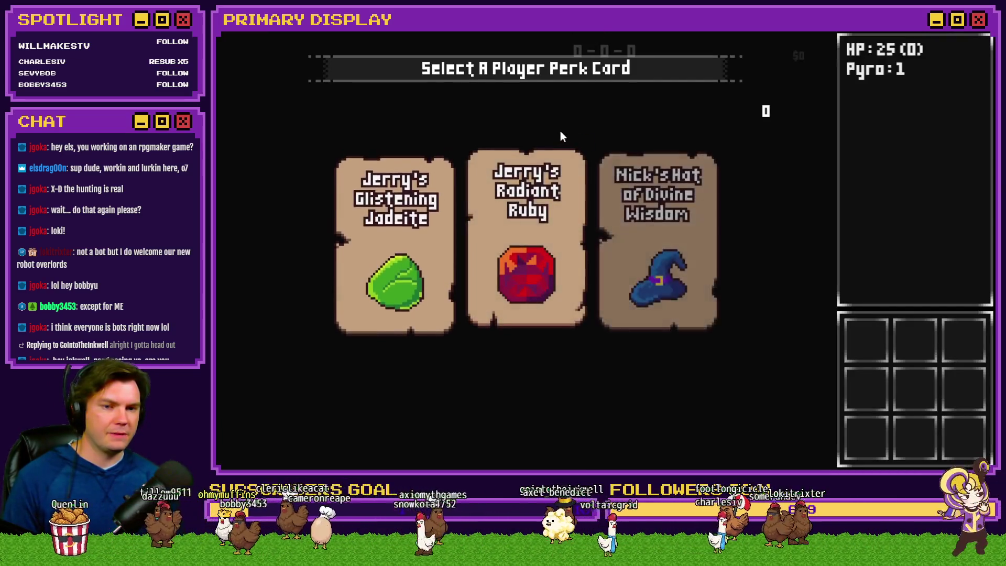
- Pick a first card, then Ring of Security, Gauntlet, Sapphire and Jadeite, and open the debug panel
click(571, 165)
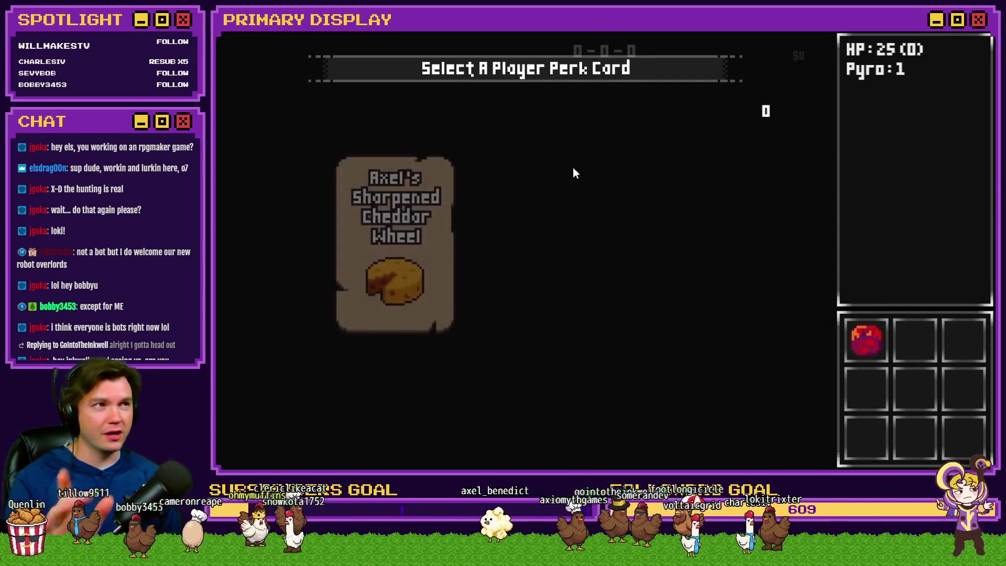
click(623, 167)
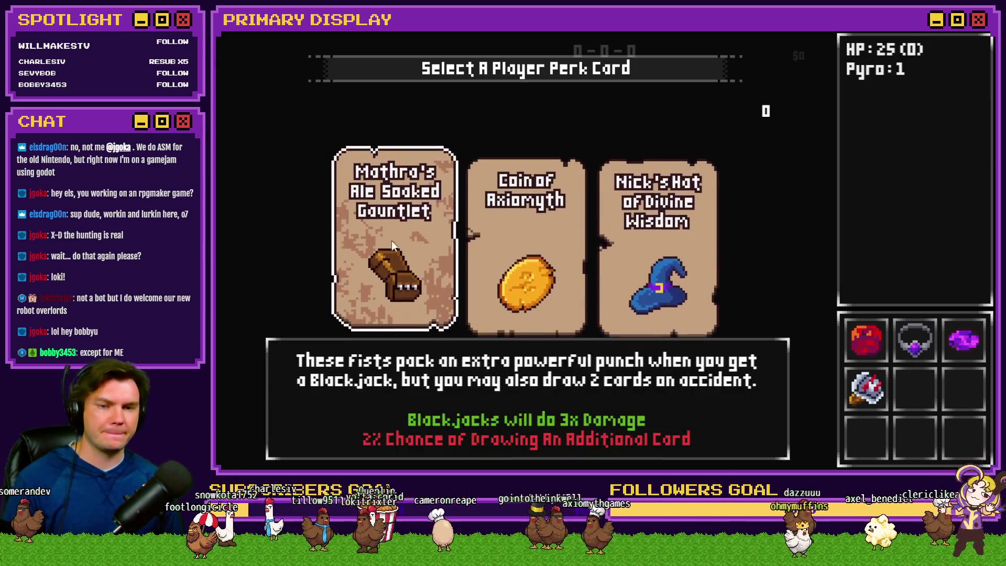
click(396, 240)
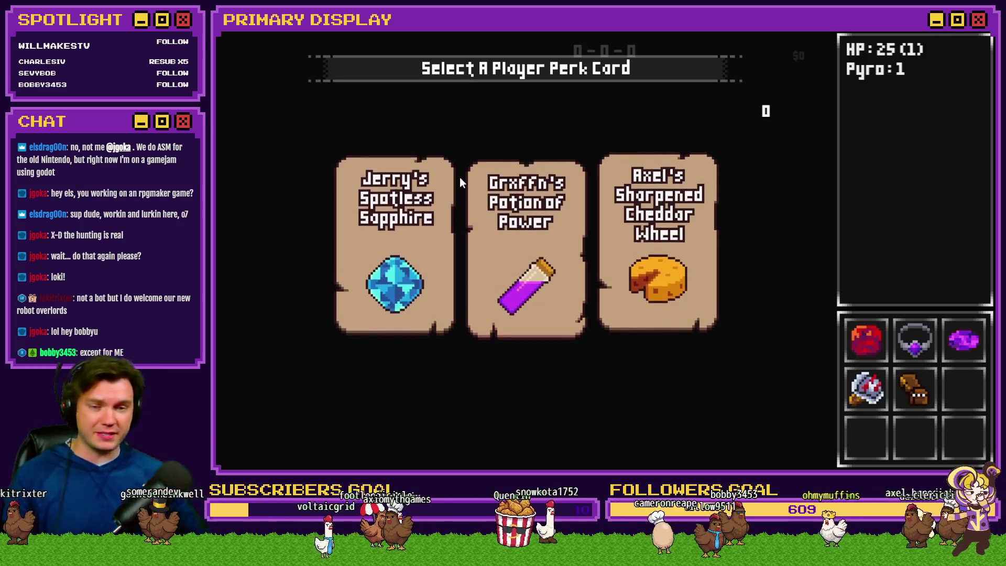
click(434, 239)
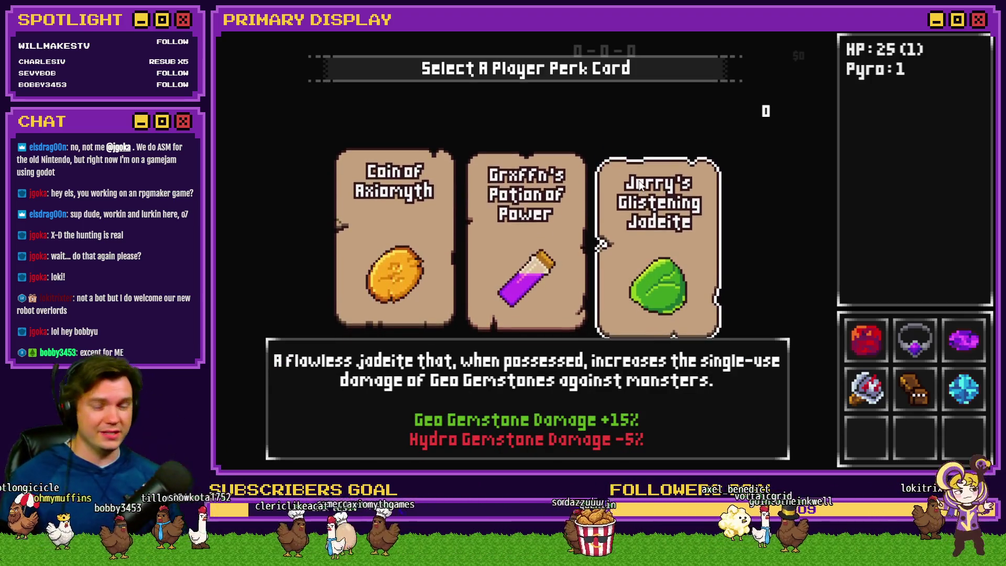
click(699, 189)
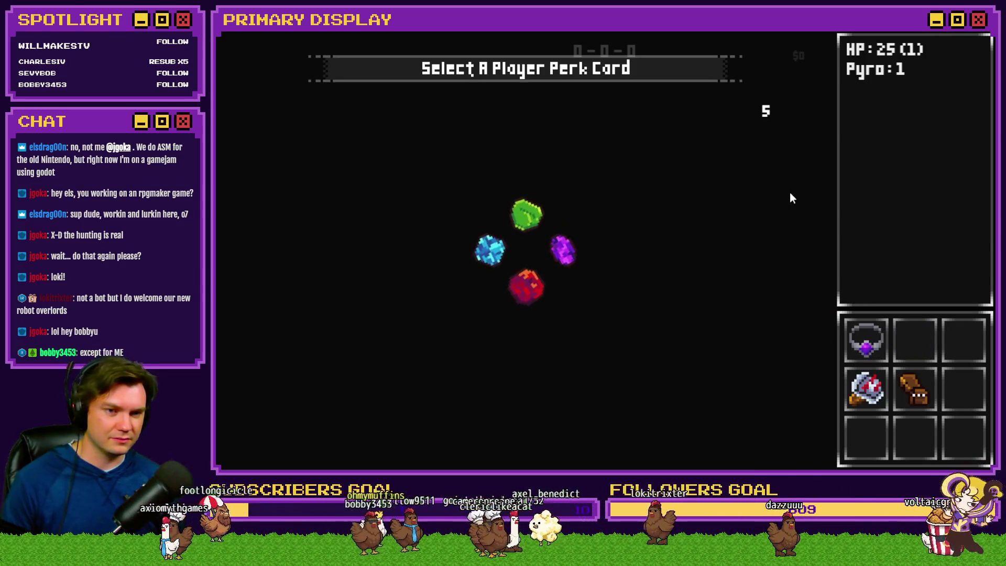
key(F9)
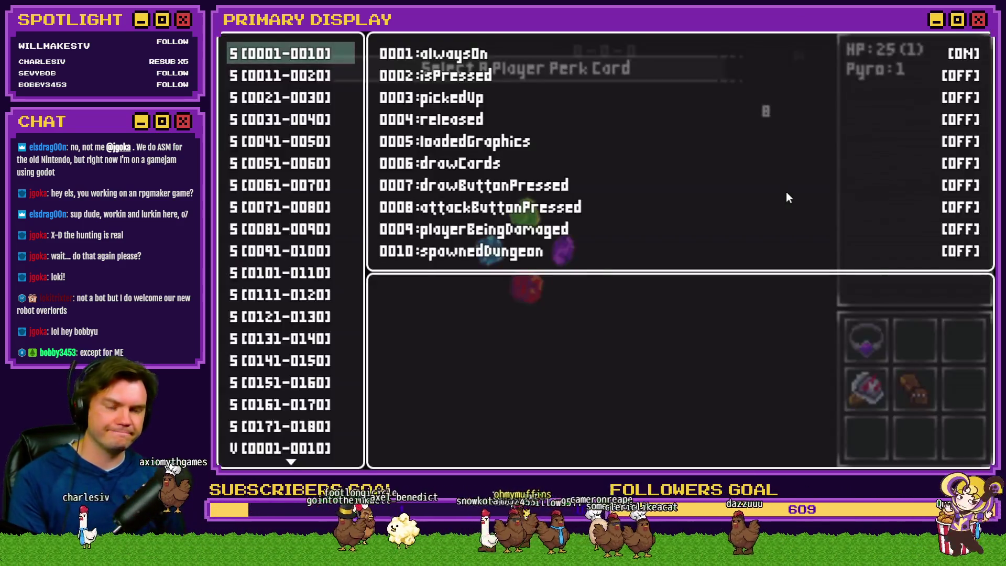
- Read the perkCardSelected values in debug variables V[0641-0650], then close the playtest window
key(Up)
key(Up)
scroll(294, 310, up, 15)
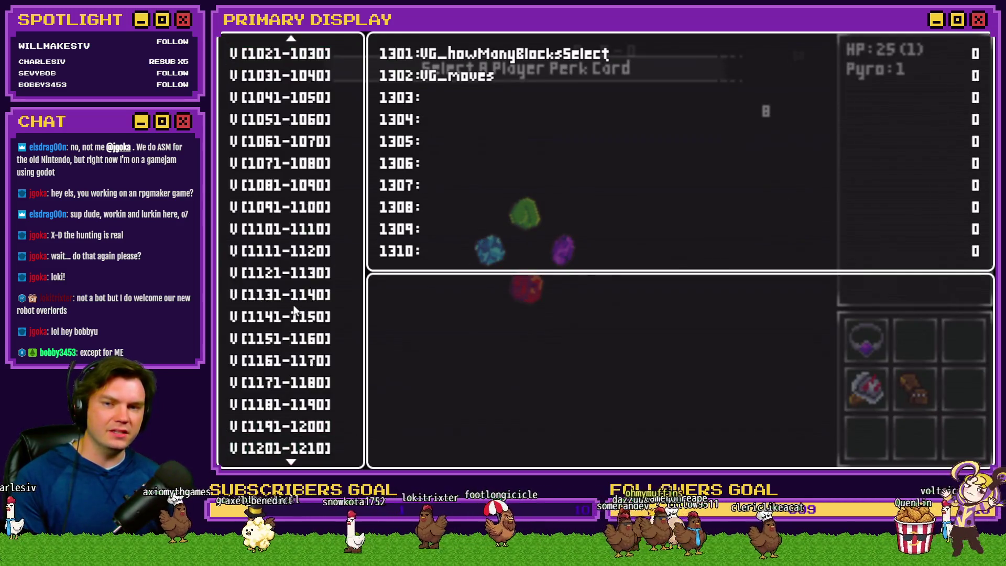
scroll(294, 306, up, 10)
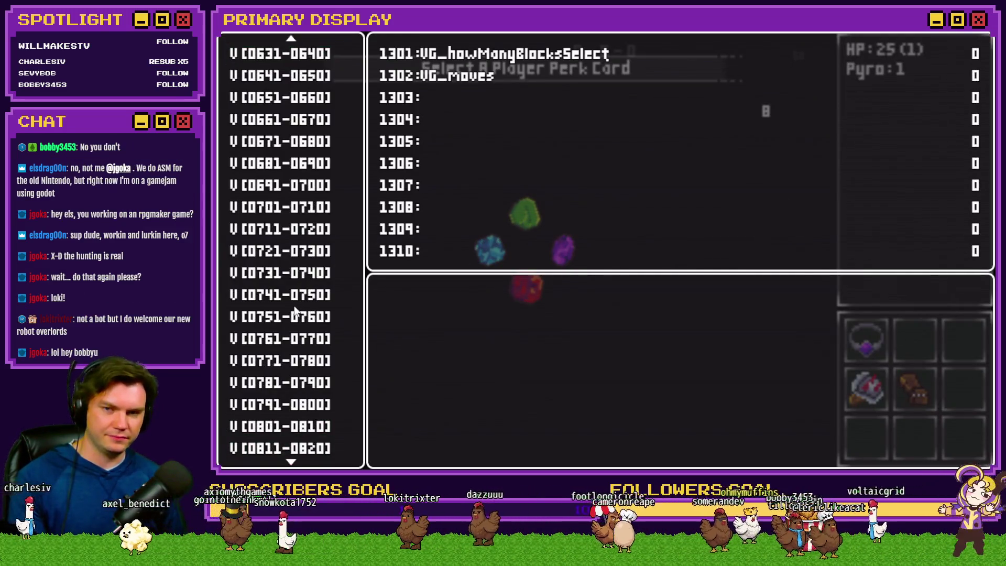
click(325, 234)
key(Up)
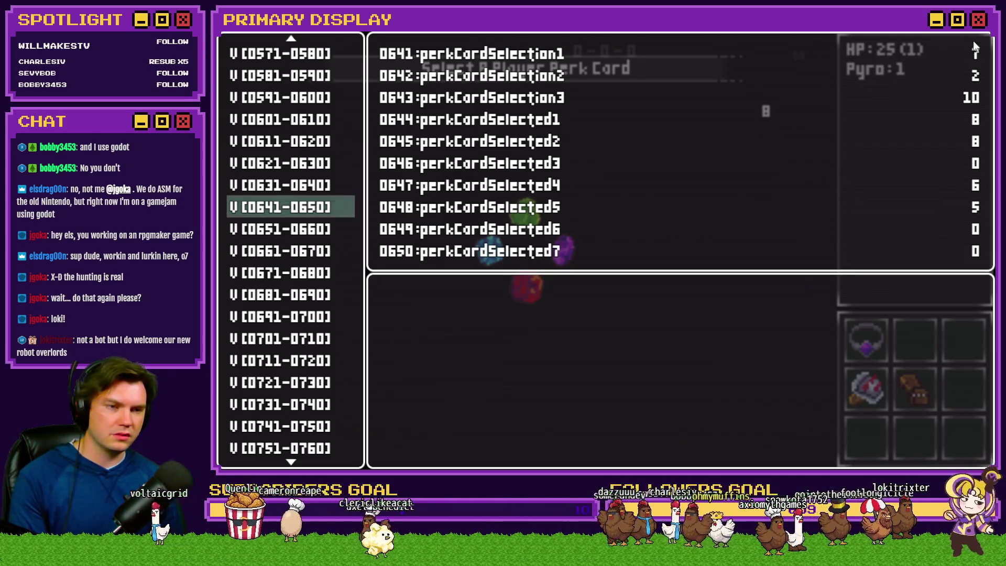
click(907, 72)
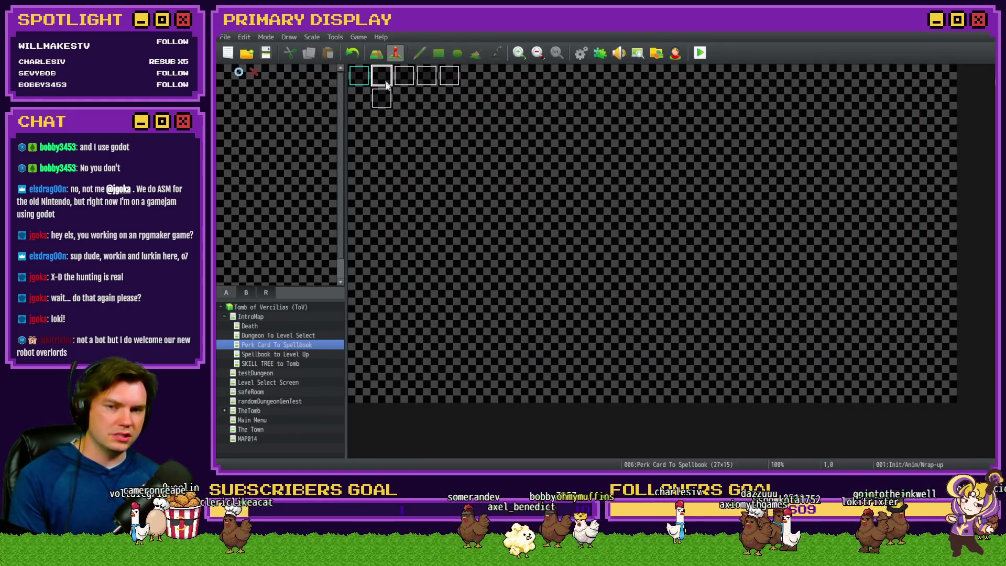
- Open event 001 (Init/Anim/Wrap-up) and go back to the Untitled-2 setValue script, deselected
double_click(387, 81)
key(alt+Tab)
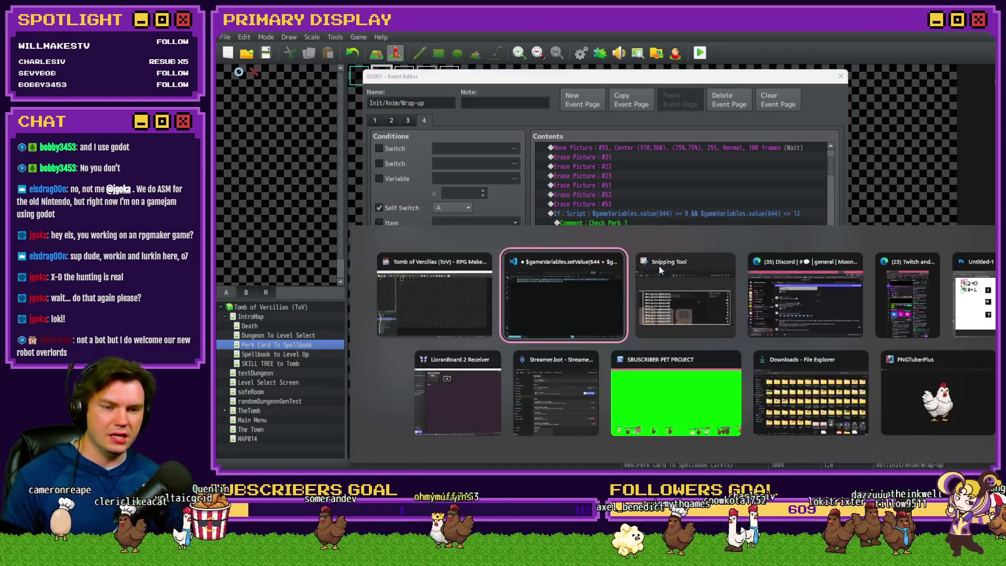
click(698, 117)
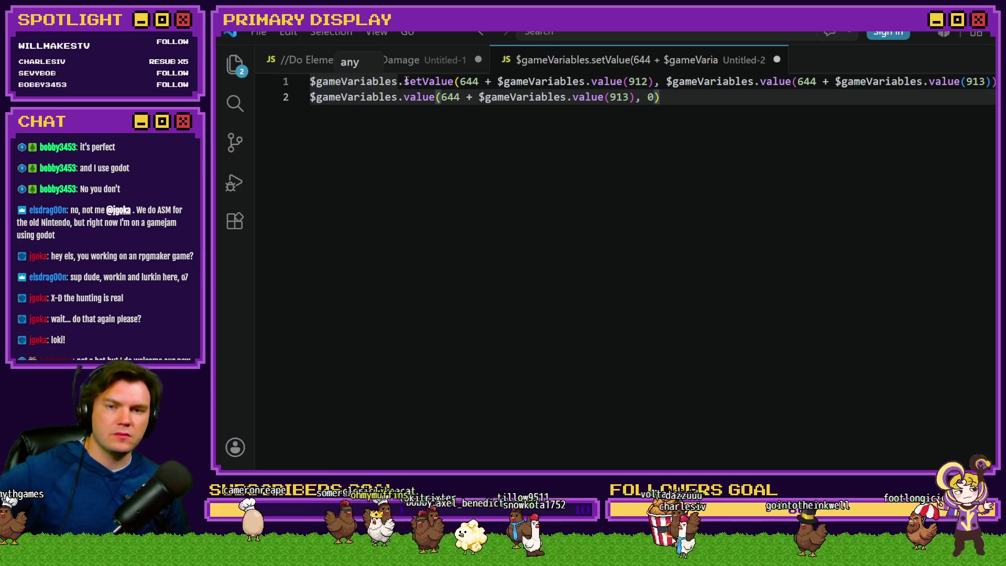
- Highlight 644 and the $gameVariables.value(912) read on line 1, then return to the event editor
click(477, 81)
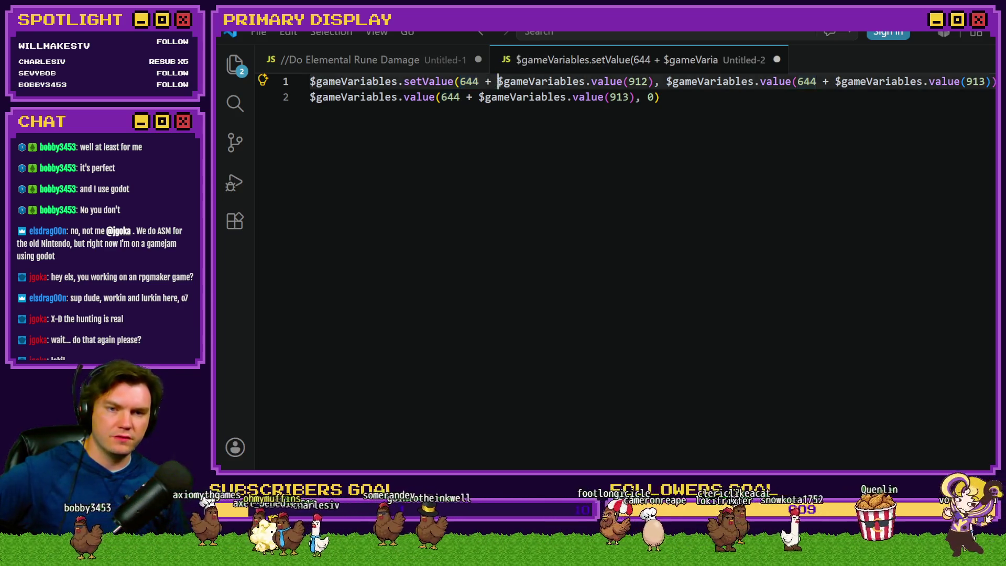
drag(497, 81, 654, 83)
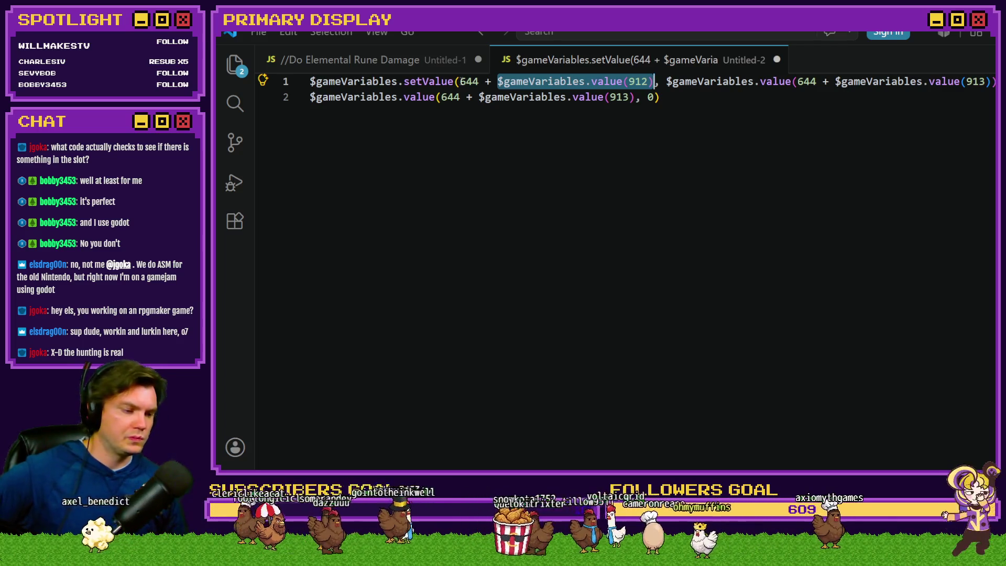
key(alt+Tab)
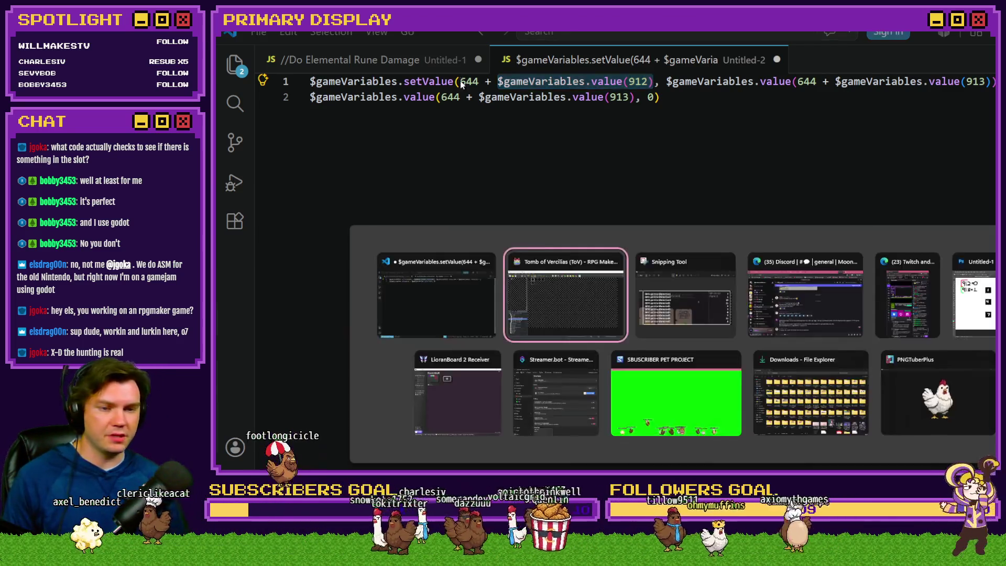
scroll(634, 273, down, 10)
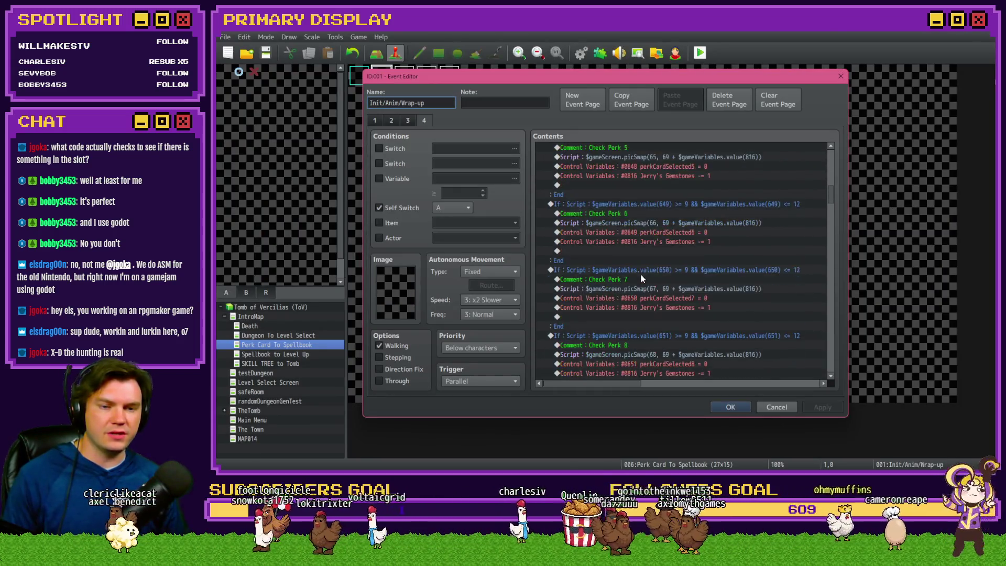
- Copy the outer If block's script condition and paste it as line 4 of Untitled-2
scroll(640, 273, down, 4)
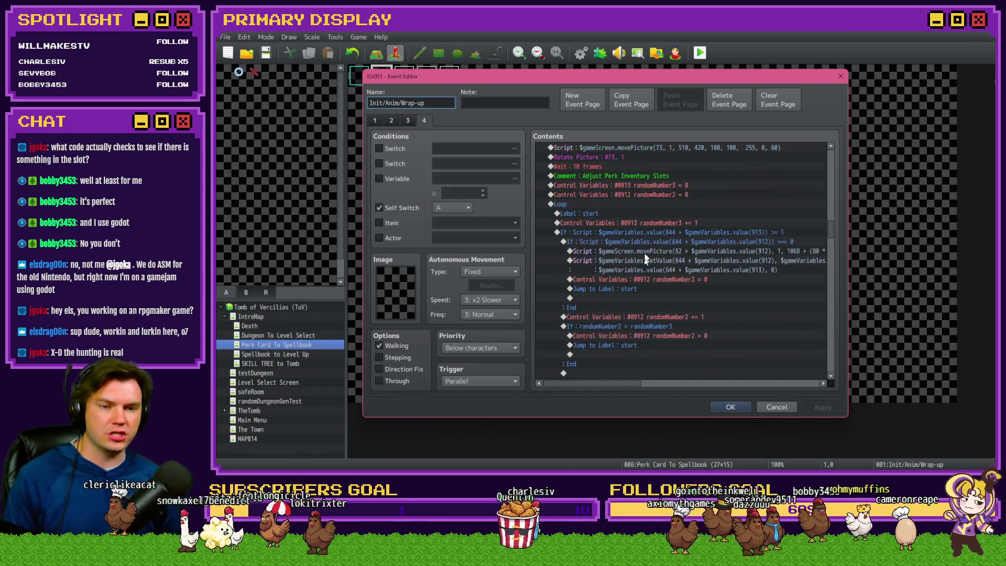
double_click(655, 231)
triple_click(730, 306)
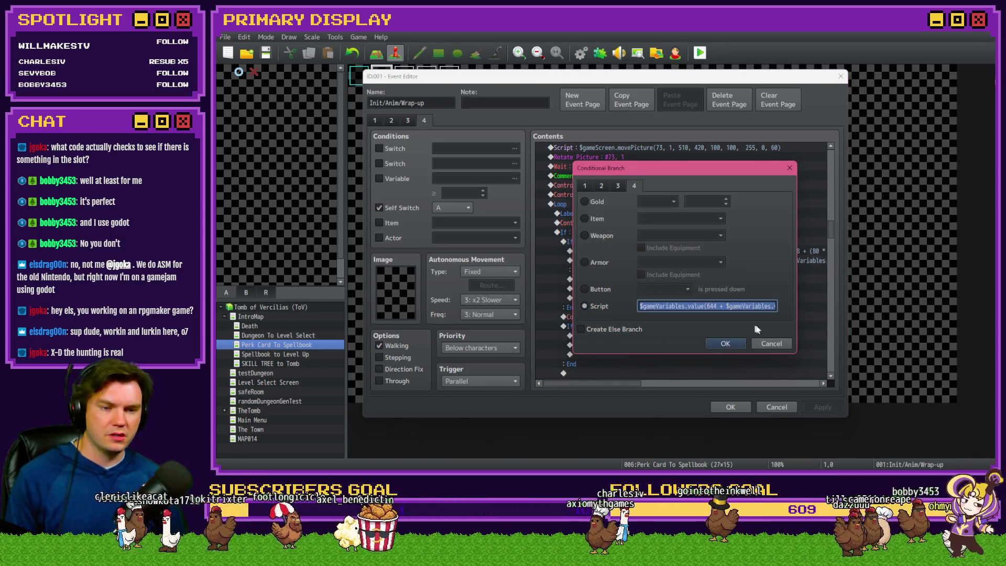
key(alt+Tab)
click(692, 161)
key(Return)
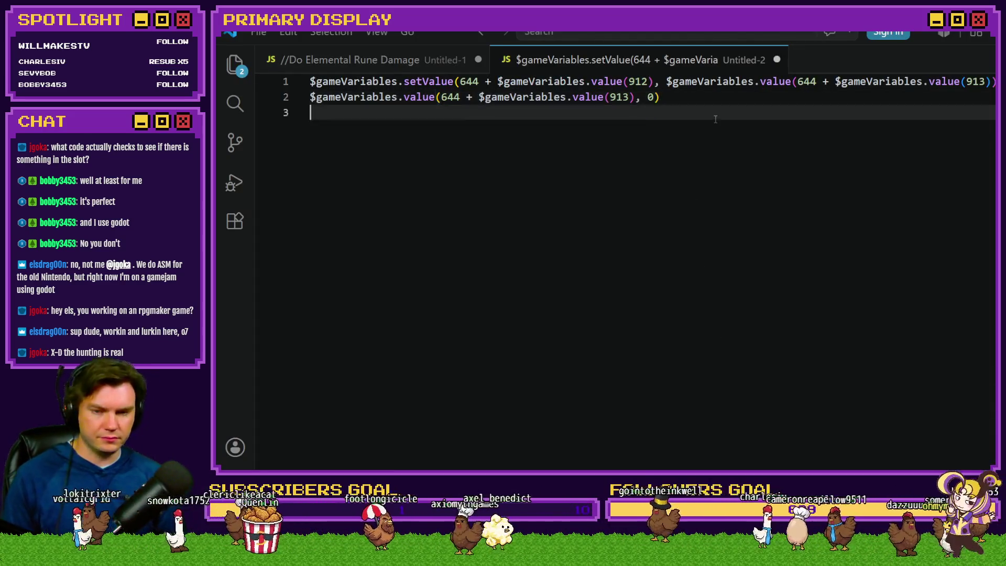
key(Return)
text($gameVariables.value(644 + $gameVariables.value(913)) >= 1)
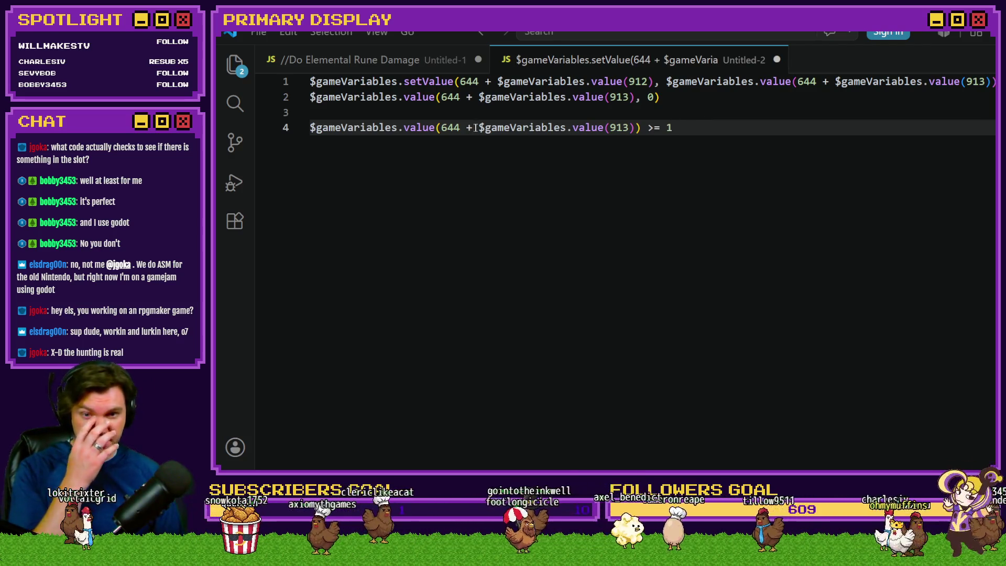
- Examine the 644 offset and the variable 913 lookup on line 4
click(443, 128)
drag(478, 127, 667, 129)
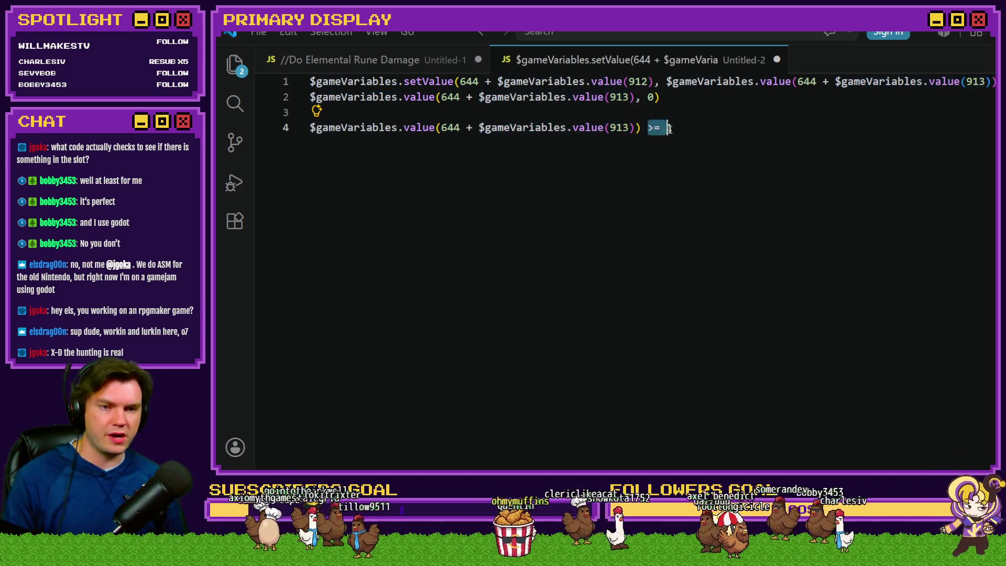
drag(479, 127, 635, 128)
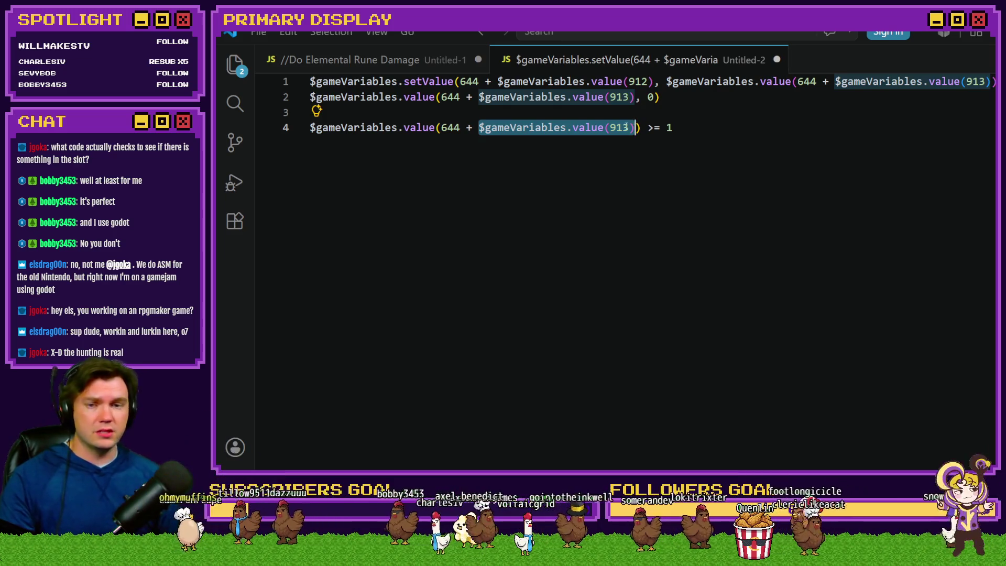
double_click(450, 127)
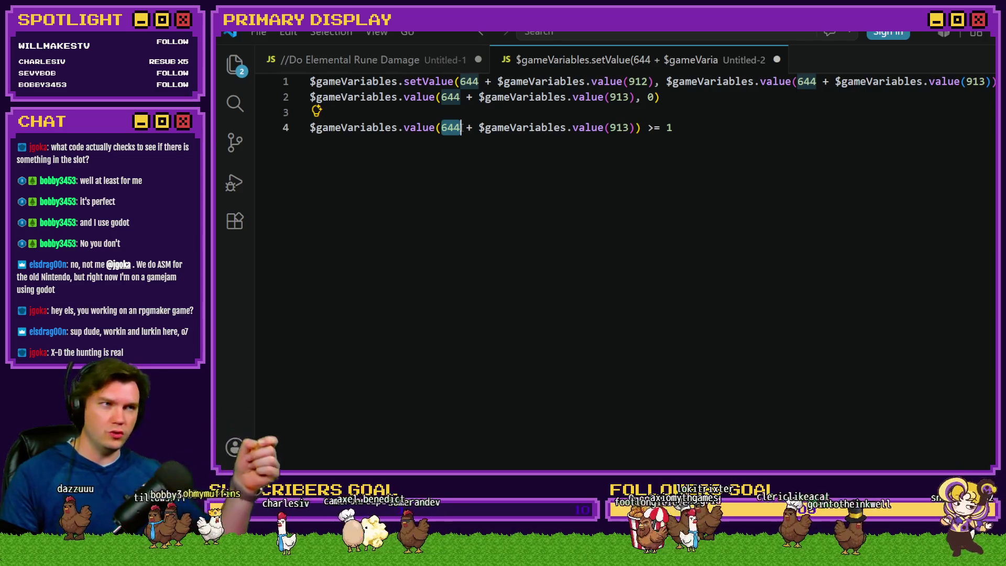
- Close the outer condition unchanged and copy the nested If block's condition script
key(alt+Tab)
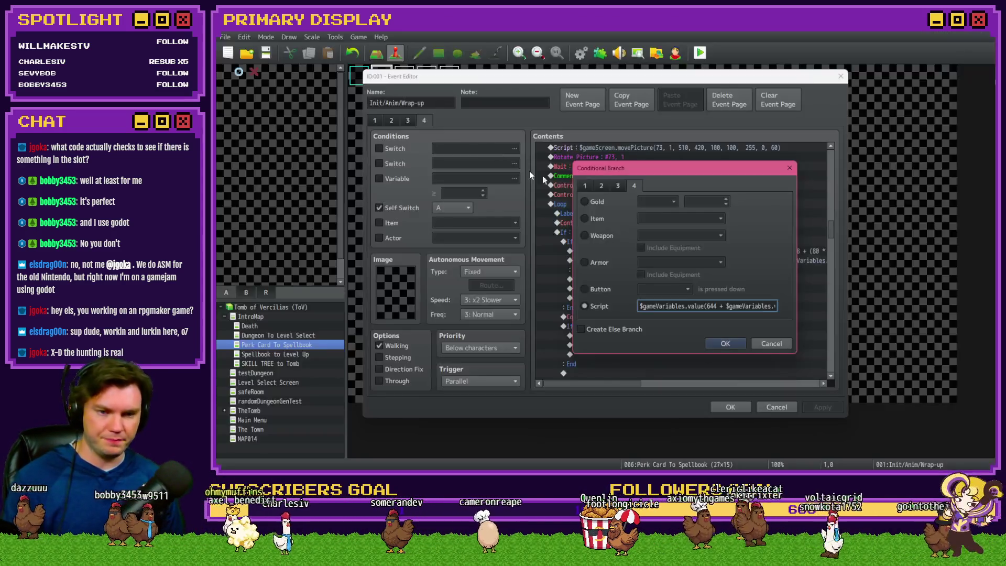
click(758, 344)
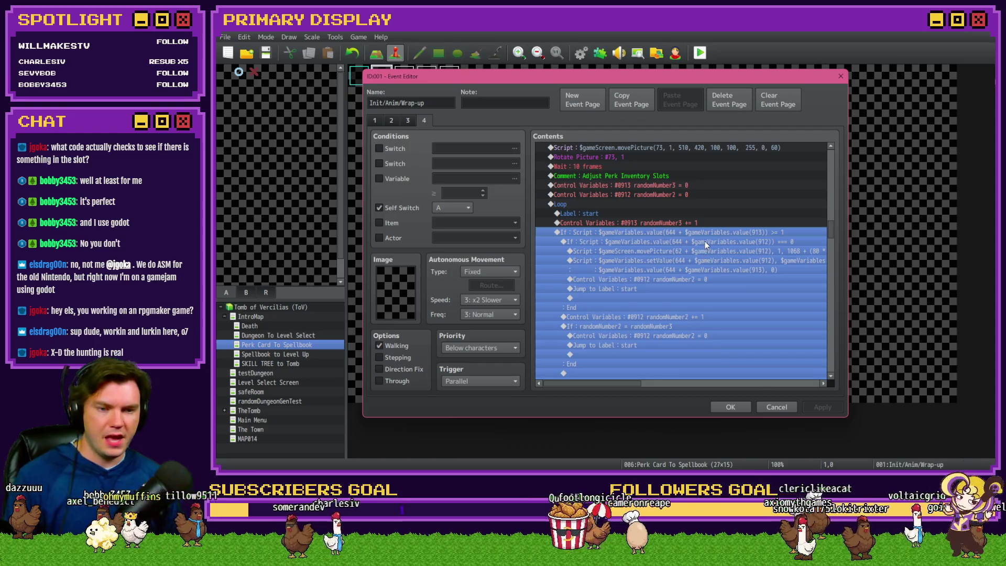
double_click(705, 241)
key(ctrl+a)
key(alt+Tab)
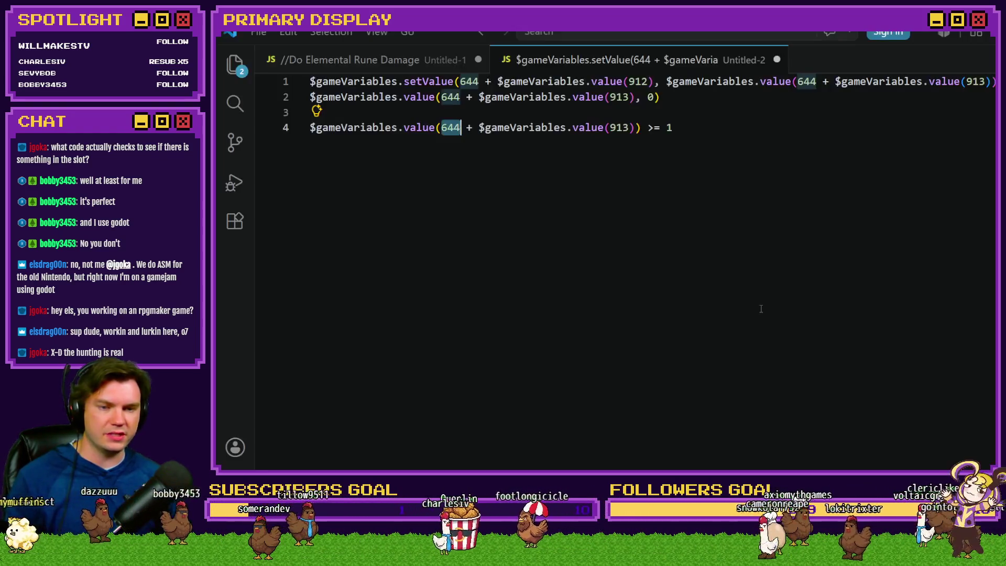
- Paste the nested condition as line 6, below line 4
drag(708, 129, 309, 132)
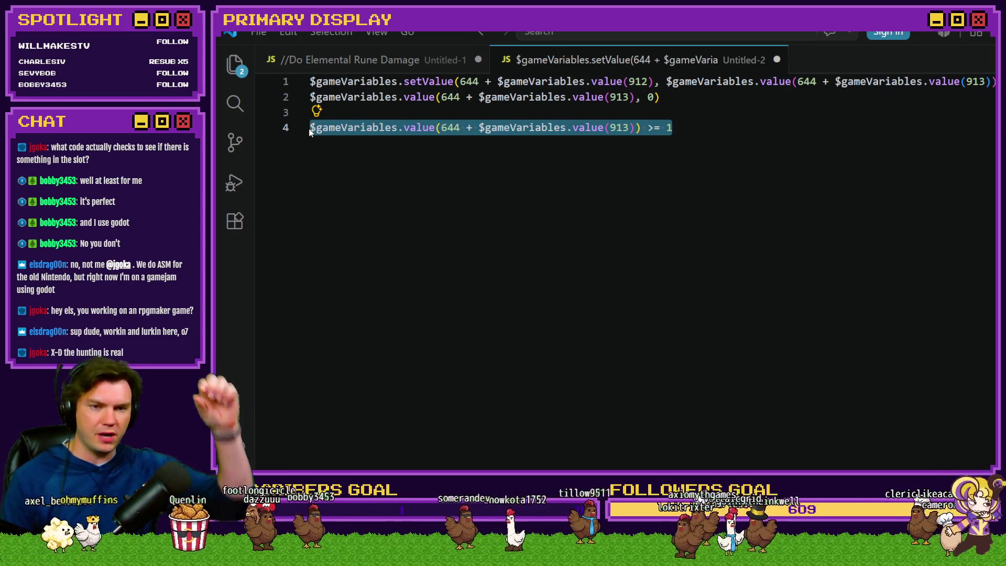
key(End)
key(Return)
key(Return)
text($gameVariables.value(644 + $gameVariables.value(912)) === 0)
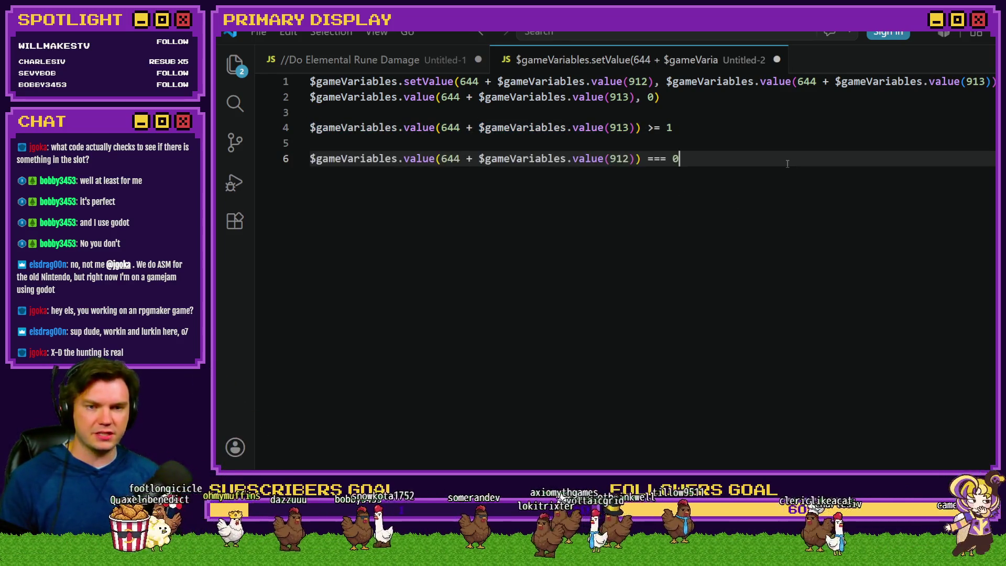
- Highlight 644 and 912 on lines 4 and 6 to compare their occurrences
double_click(443, 158)
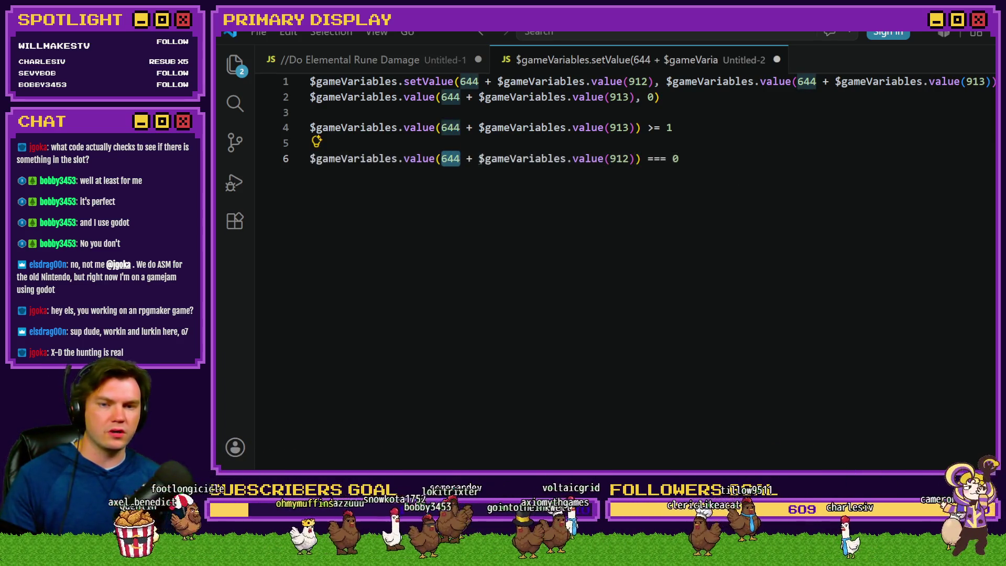
double_click(618, 158)
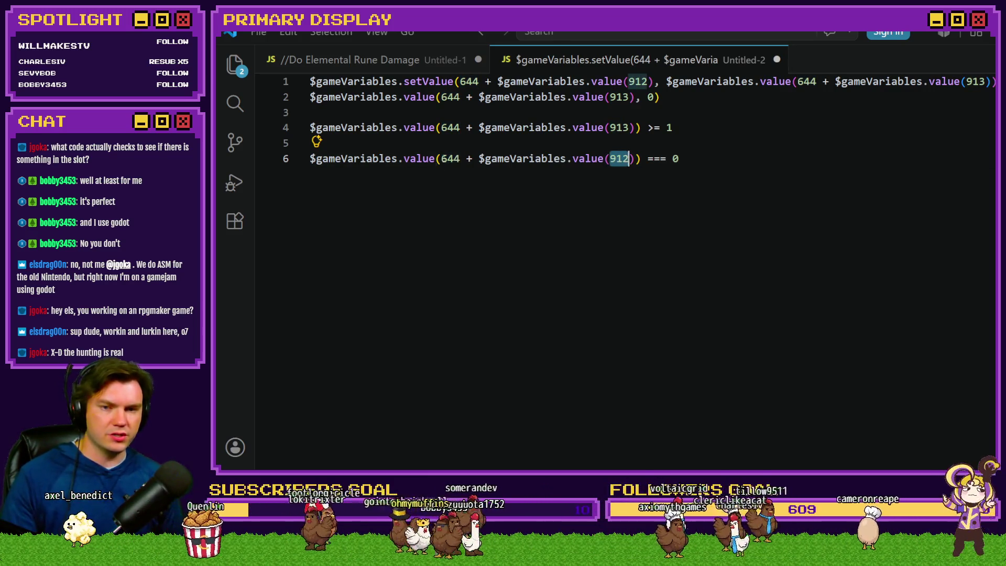
click(457, 158)
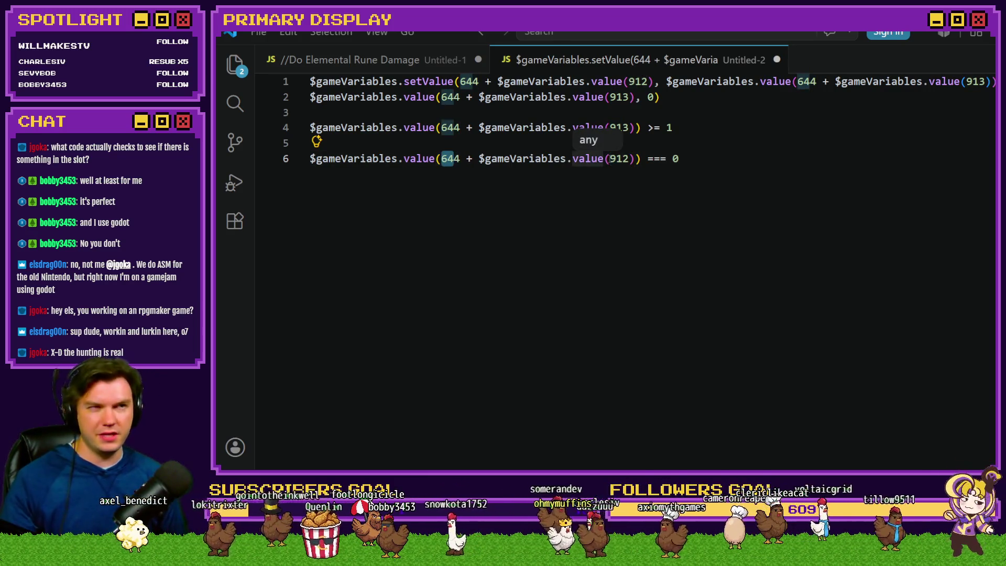
double_click(618, 158)
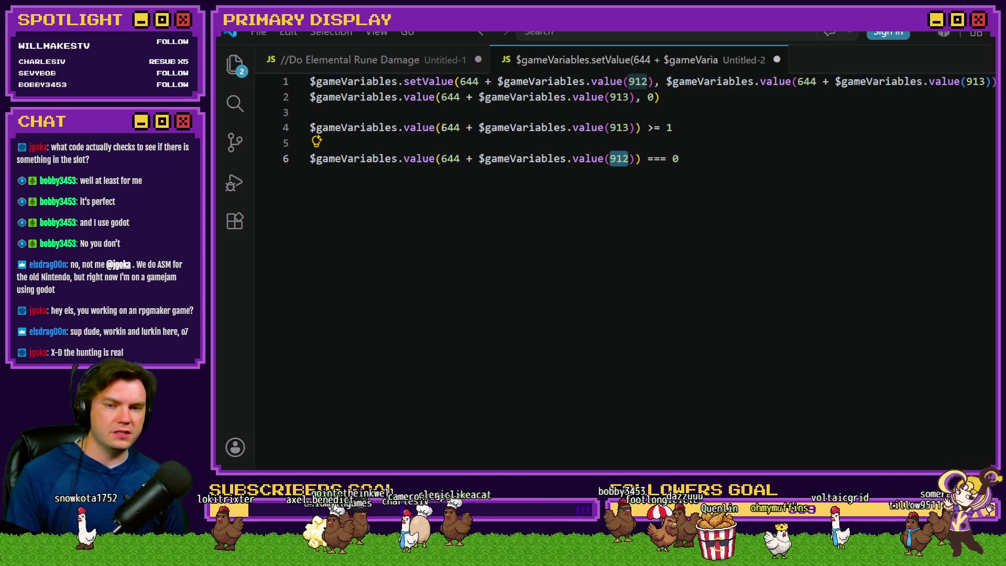
double_click(453, 127)
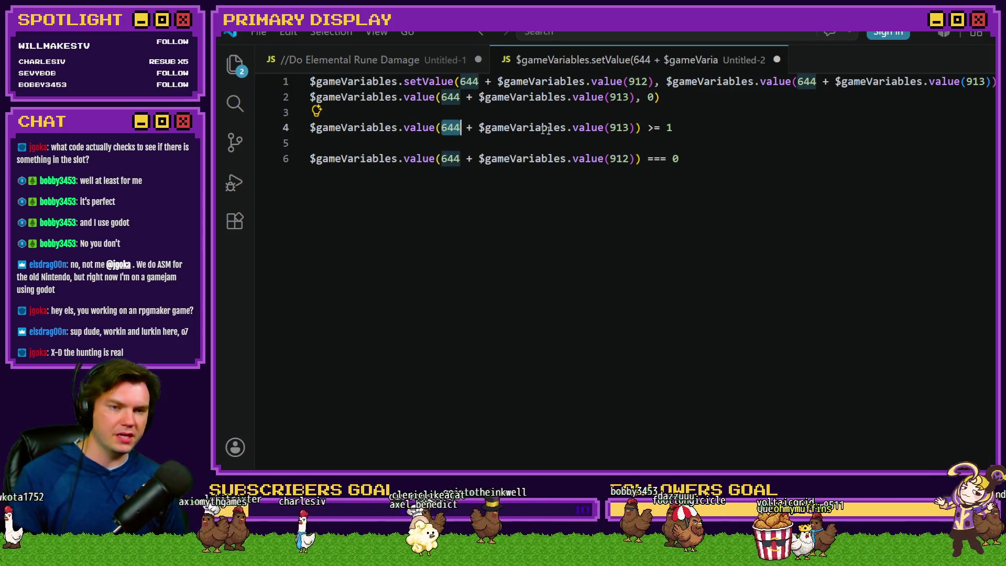
click(447, 159)
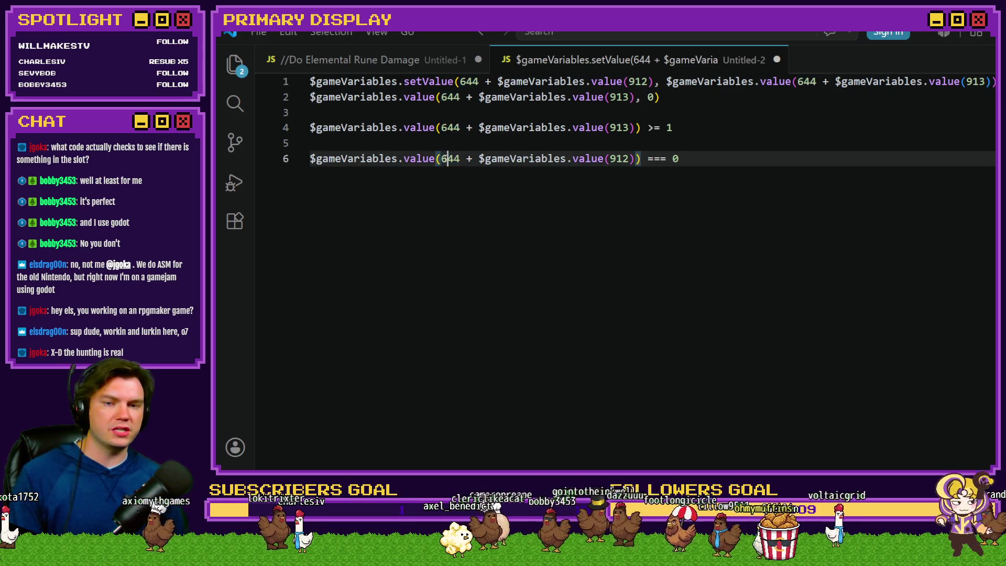
double_click(446, 158)
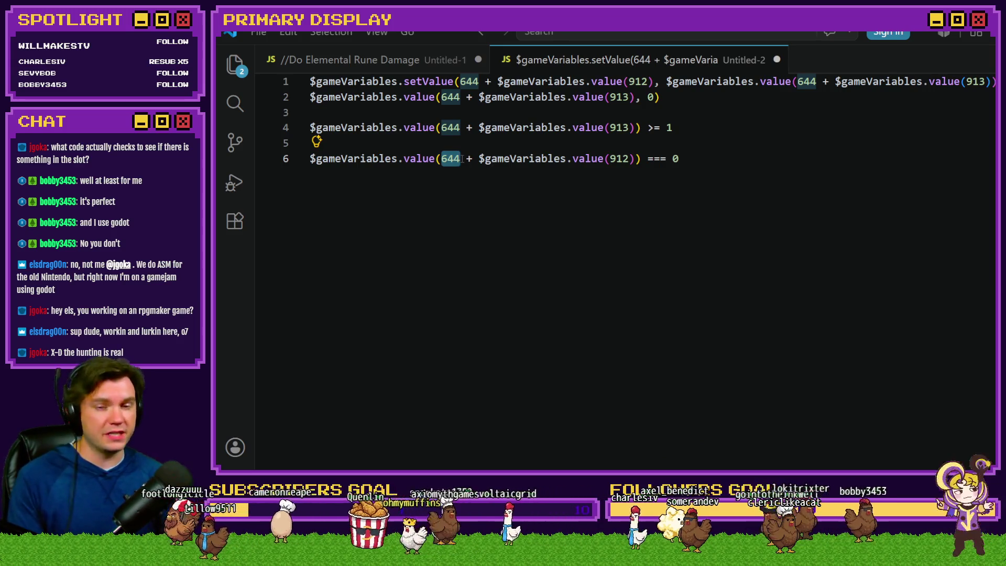
- Compare line 6's 644 + value(912) expression with line 4's 644 + value(913) expression
click(478, 128)
drag(441, 127, 668, 129)
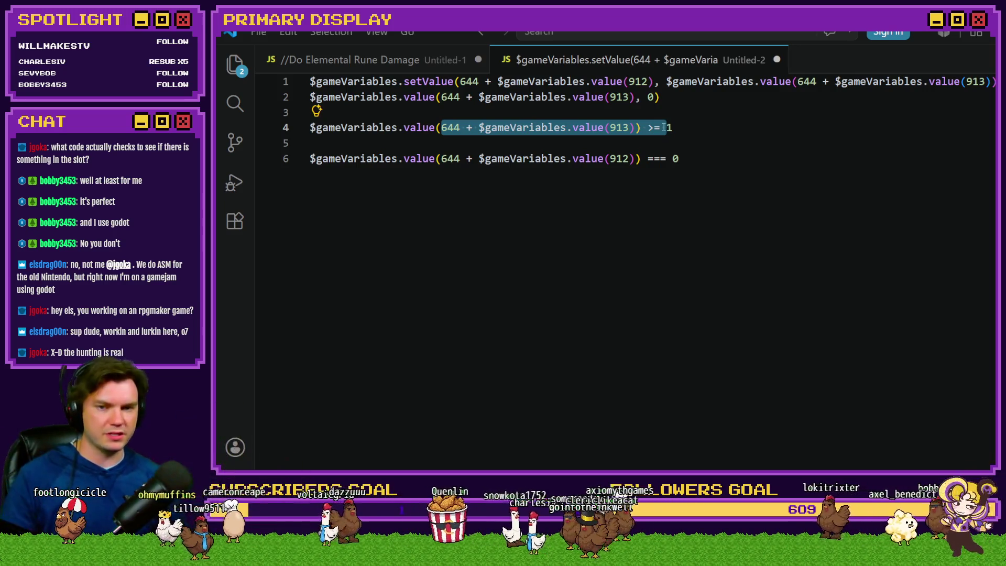
click(498, 127)
double_click(448, 127)
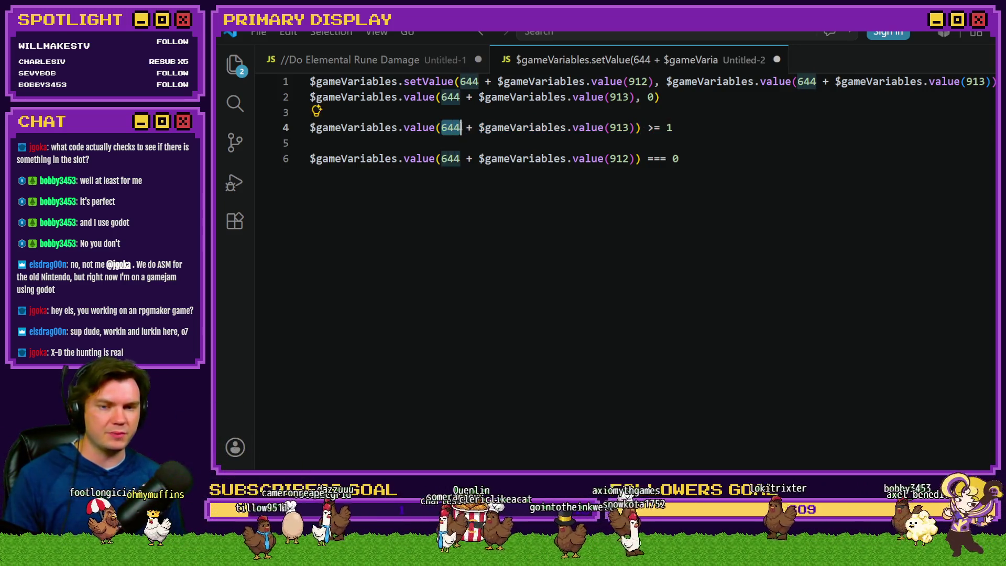
drag(461, 127, 678, 125)
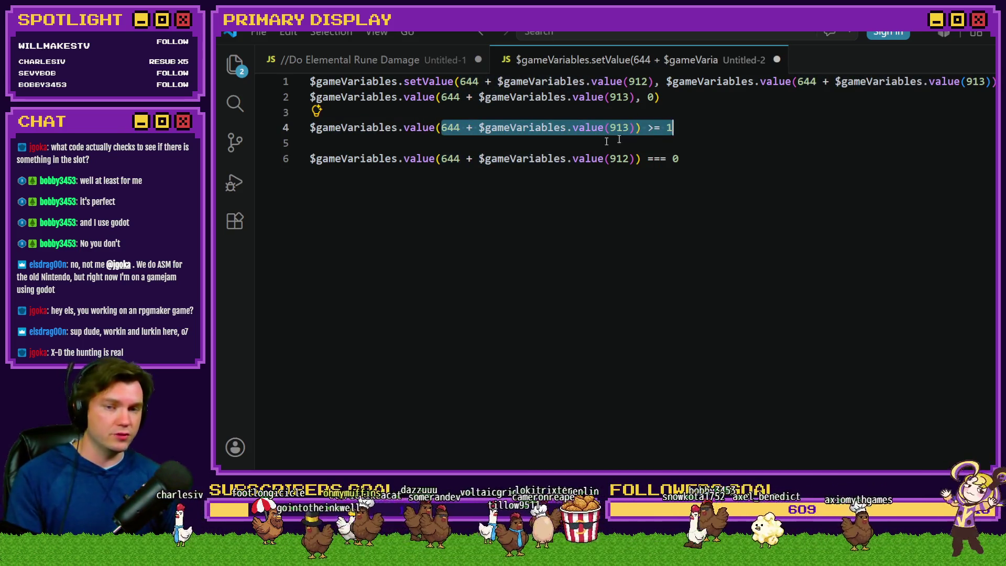
click(438, 158)
drag(438, 158, 640, 159)
click(438, 159)
drag(435, 158, 623, 158)
drag(439, 158, 639, 158)
drag(461, 127, 630, 126)
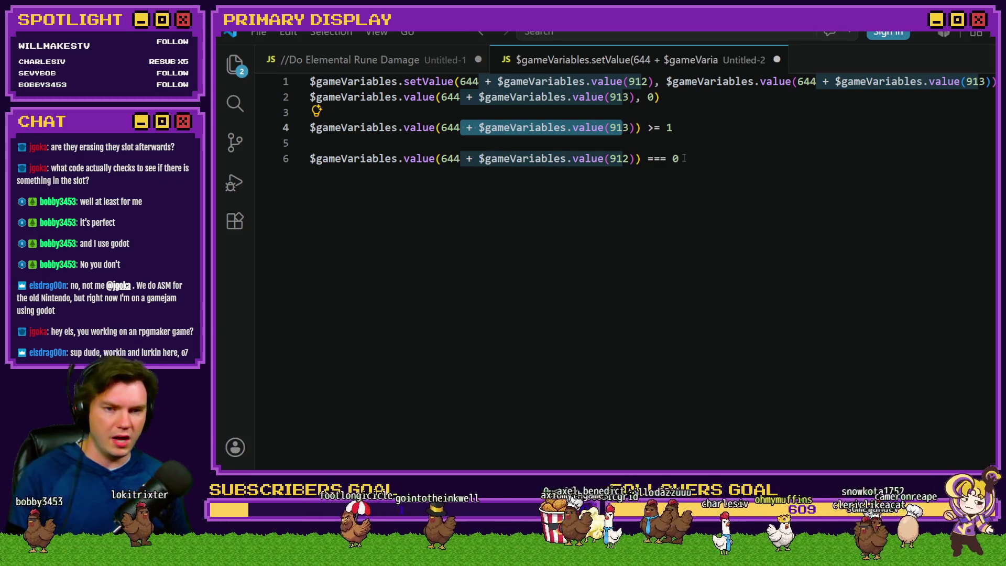
- Review line 1's slot index and assigned value, and line 2's 644 + value(913) expression and 0 value
click(523, 81)
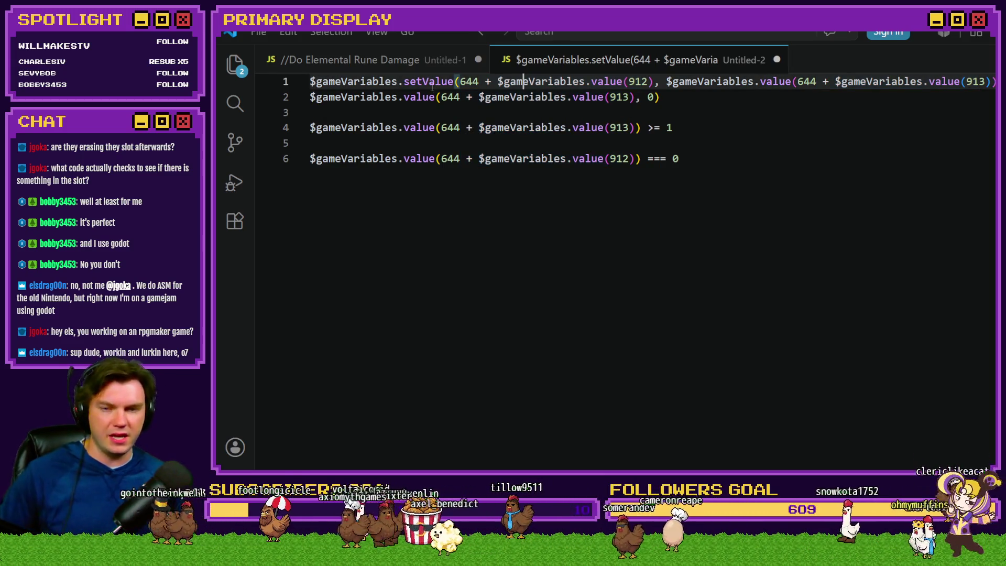
double_click(461, 82)
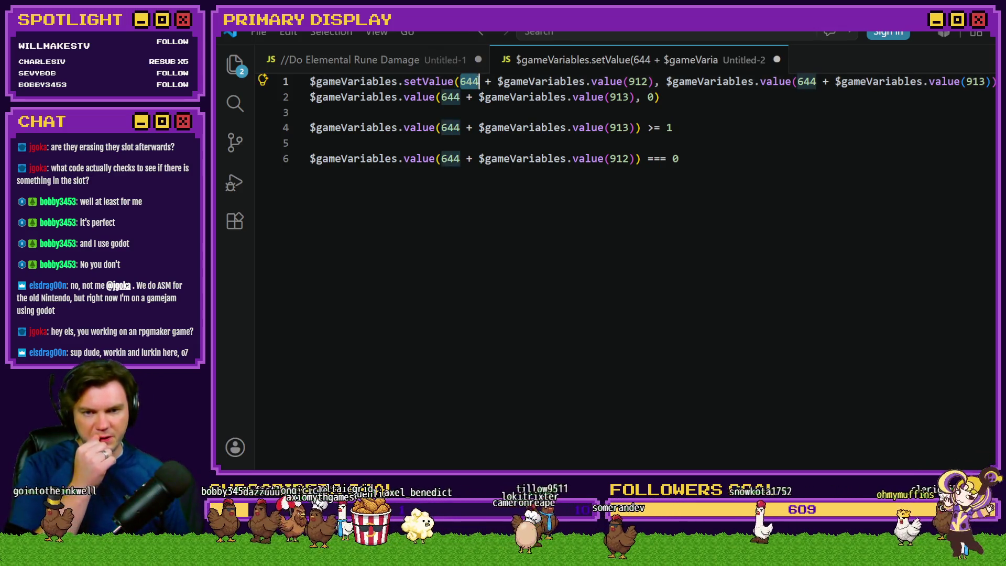
drag(478, 81, 655, 83)
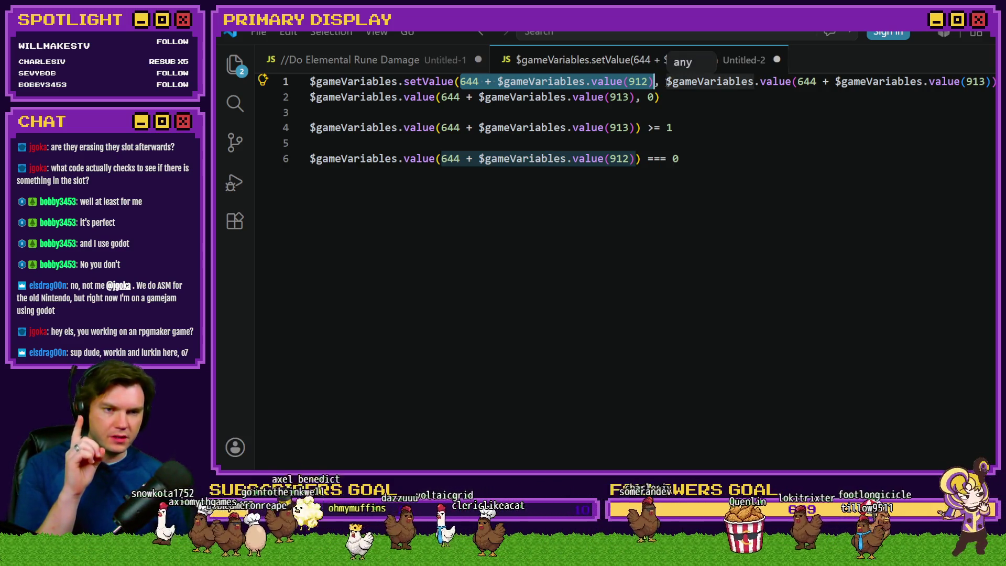
drag(666, 81, 992, 82)
key(Escape)
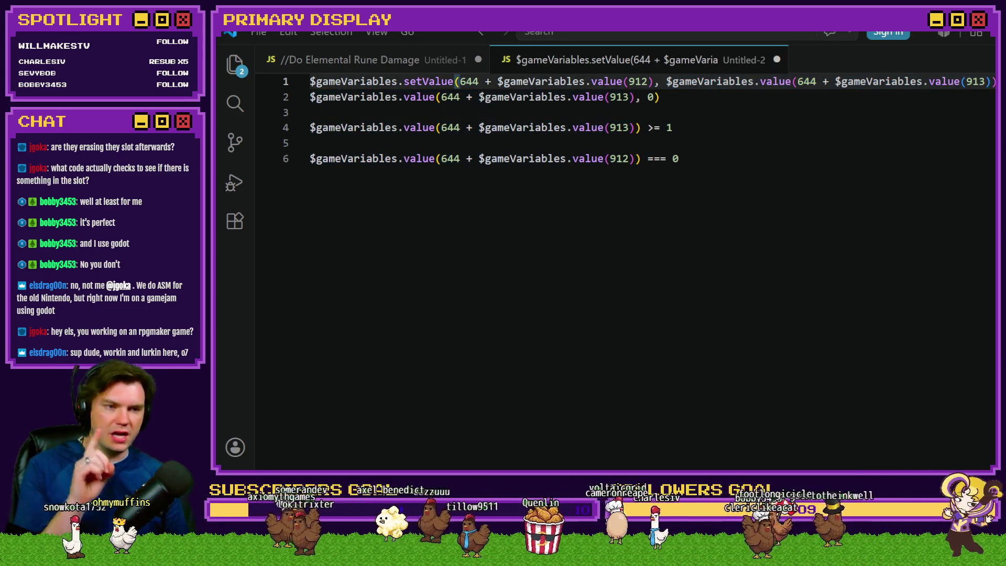
double_click(802, 81)
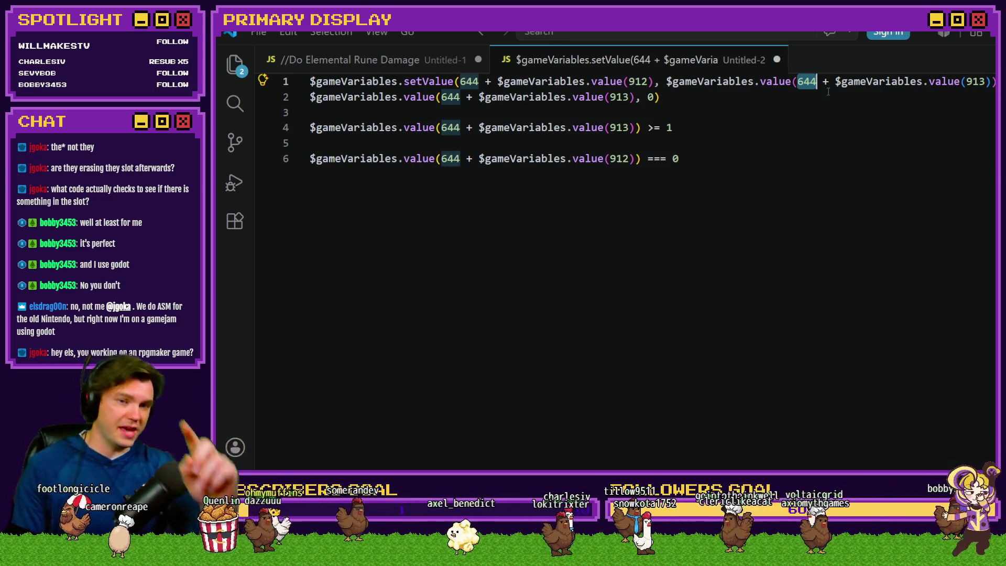
click(443, 97)
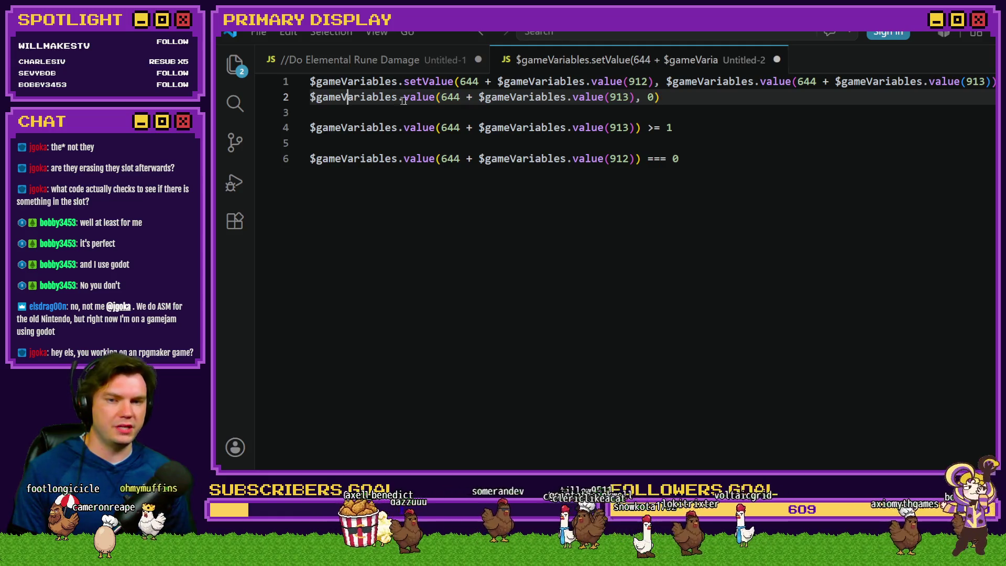
double_click(442, 98)
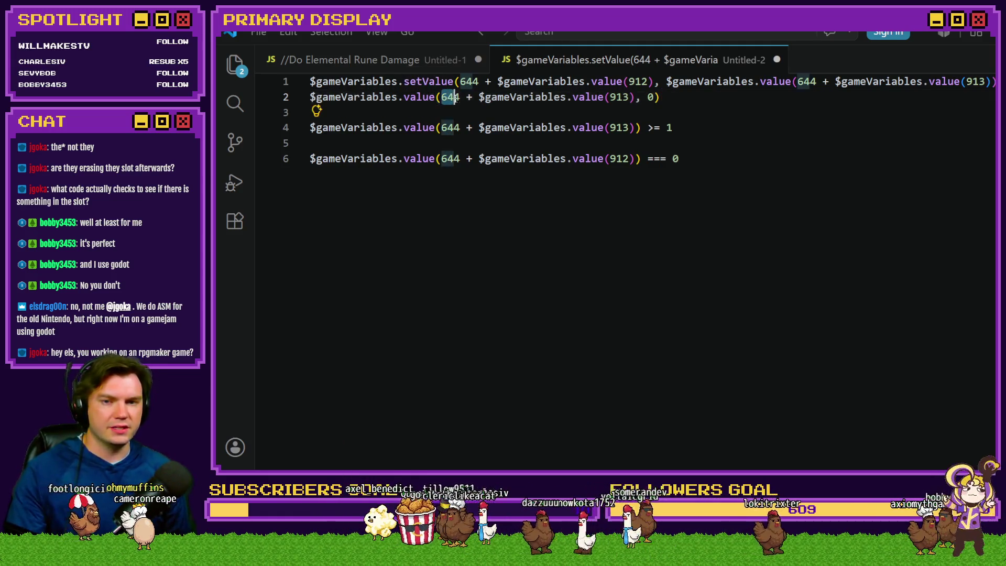
mouse_move(460, 98)
mouse_down()
mouse_move(659, 98)
mouse_move(636, 99)
mouse_up()
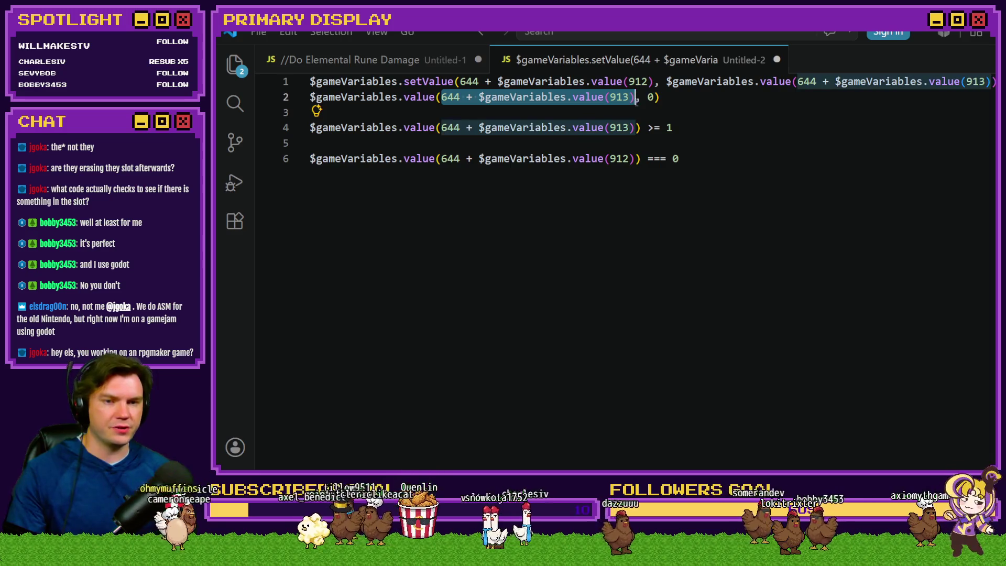
click(651, 98)
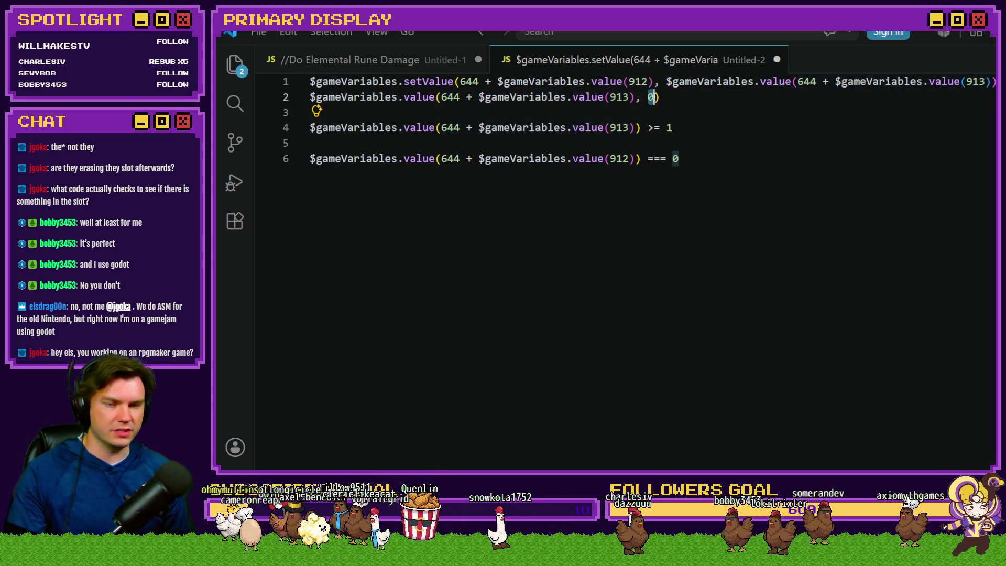
click(561, 97)
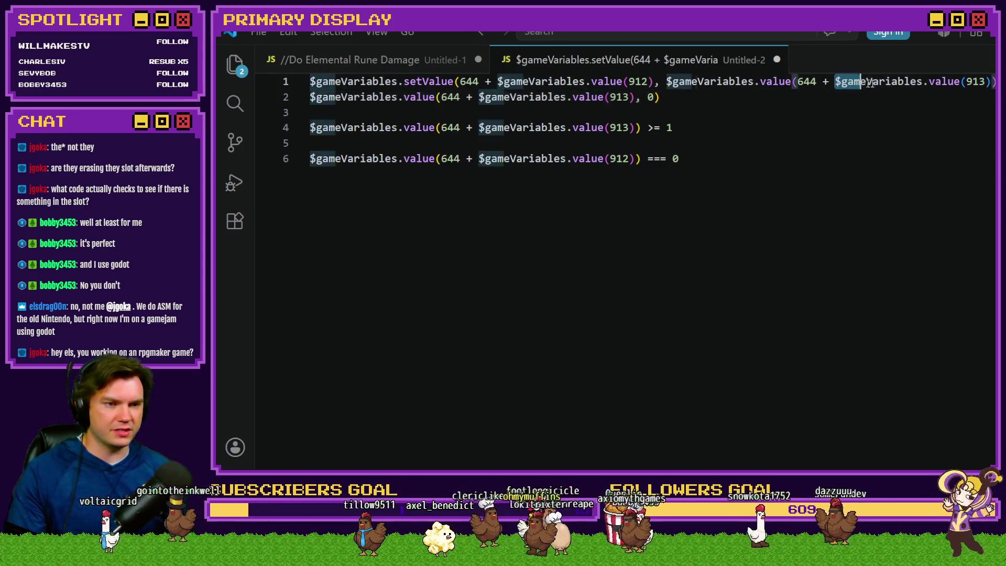
- Compare the 912 and 913 slot expressions across lines 1 and 2
drag(797, 81, 992, 81)
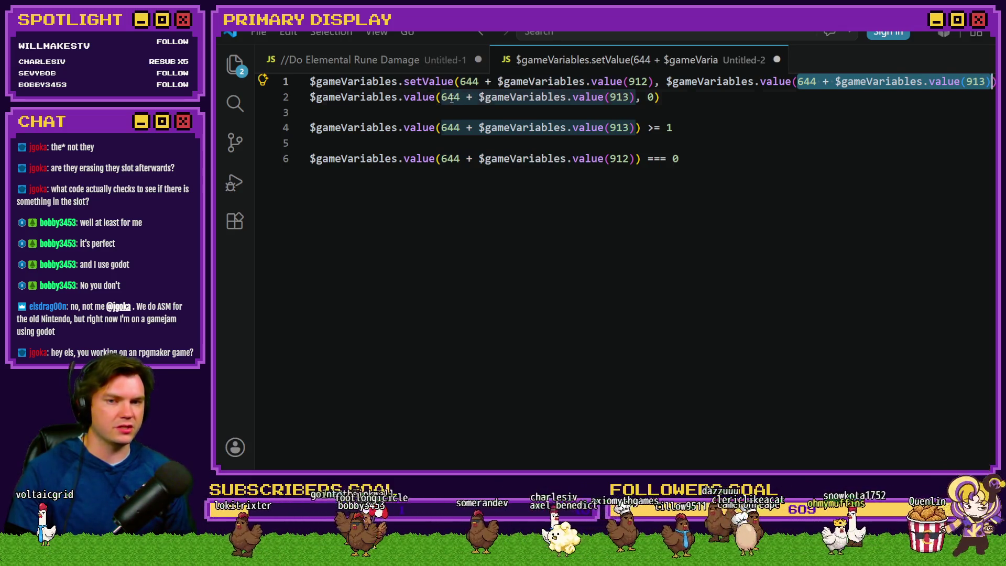
click(454, 97)
drag(442, 98, 635, 98)
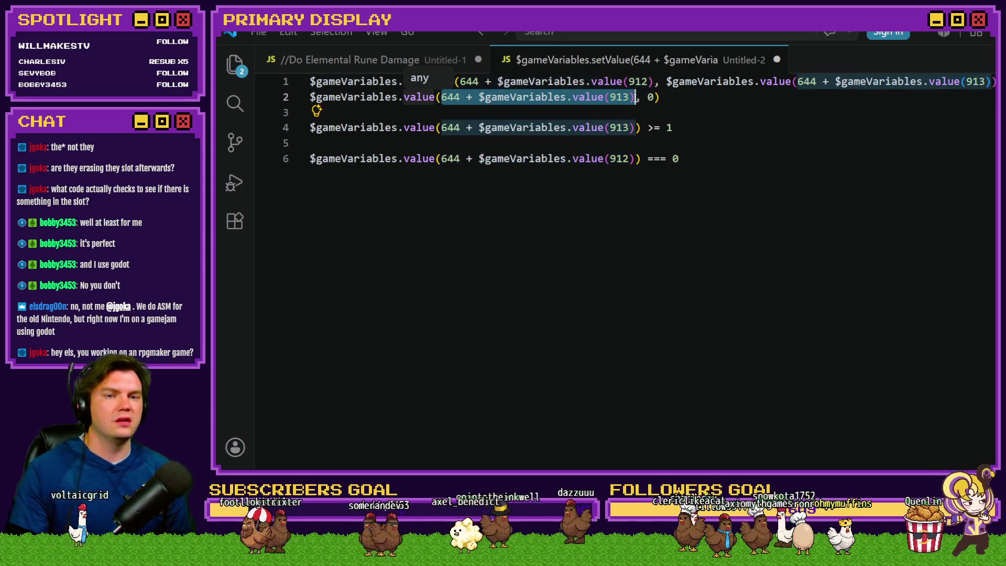
drag(797, 82, 995, 81)
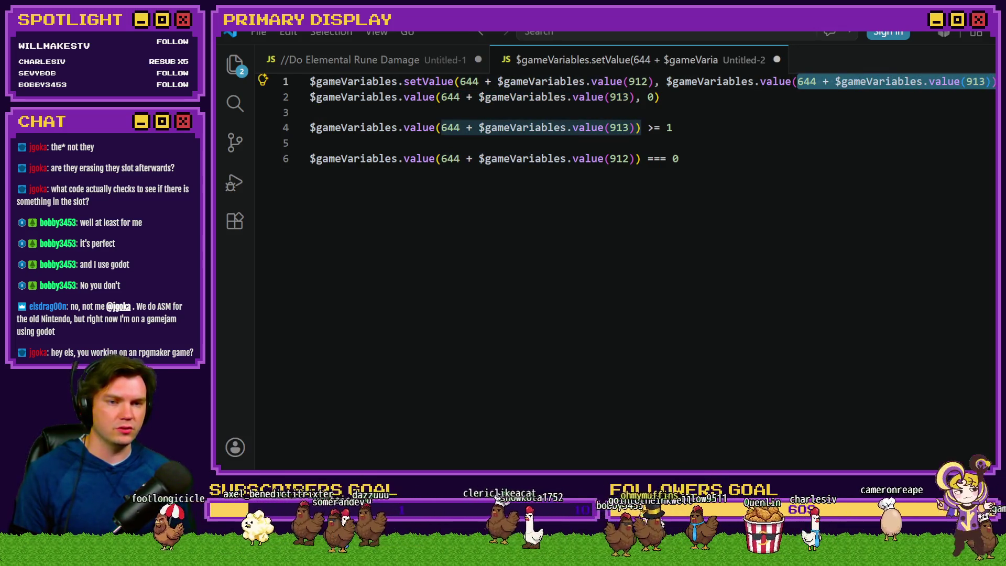
click(653, 96)
drag(441, 81, 643, 82)
click(796, 82)
drag(796, 81, 995, 81)
drag(435, 97, 661, 97)
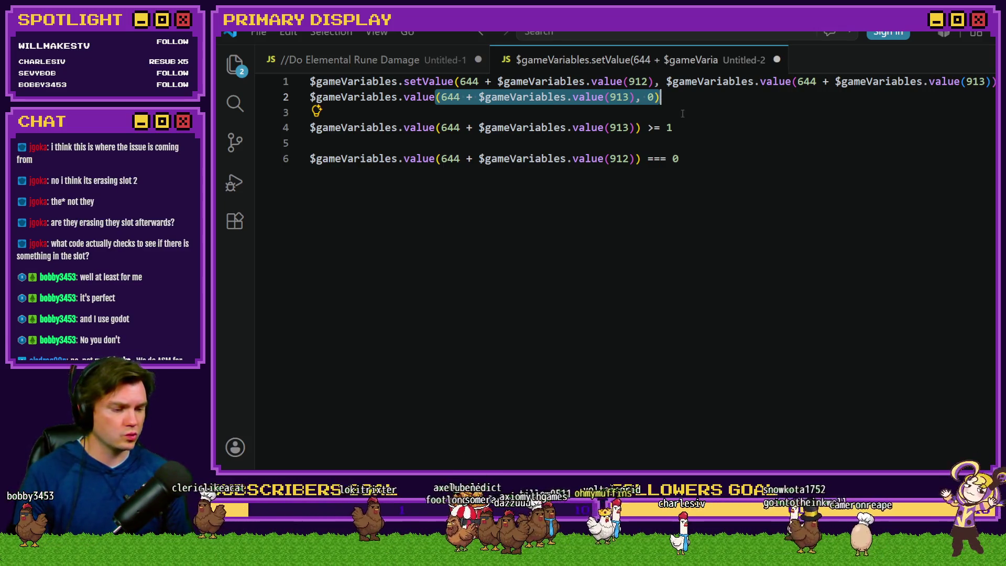
- Delete comparison lines 4 through 6 so only the first two lines remain
drag(679, 159, 312, 128)
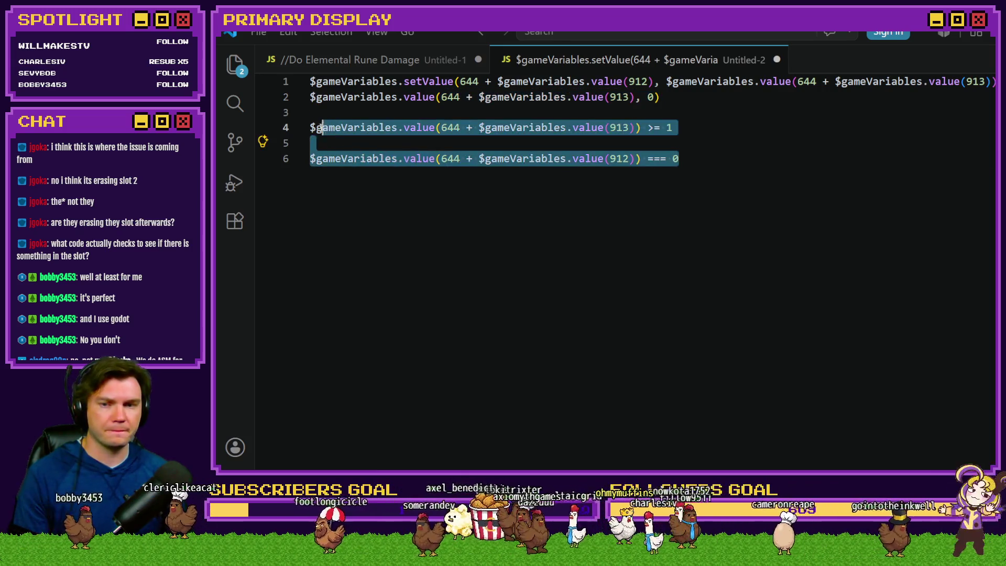
key(BackSpace)
key(BackSpace)
key(BackSpace)
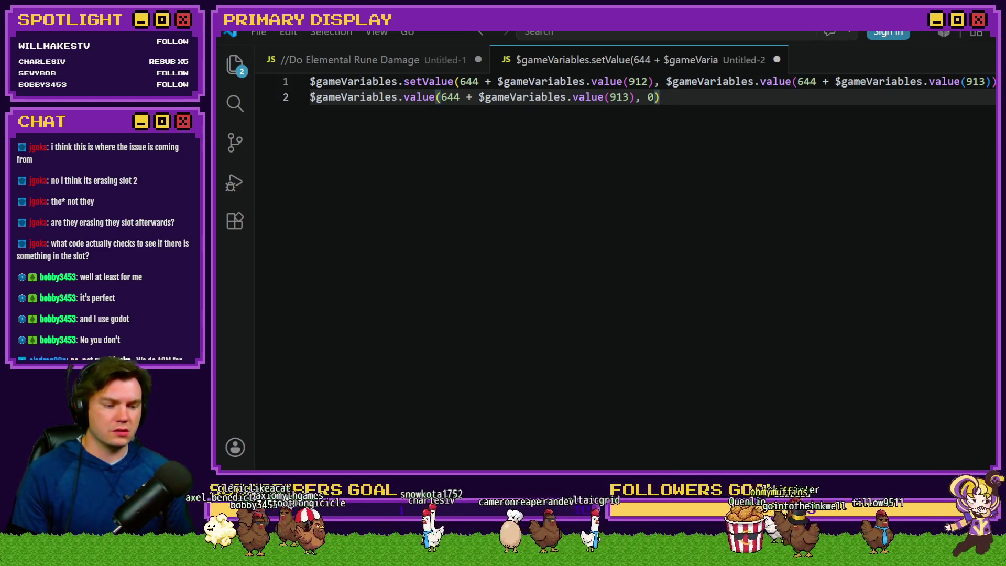
key(alt+Tab)
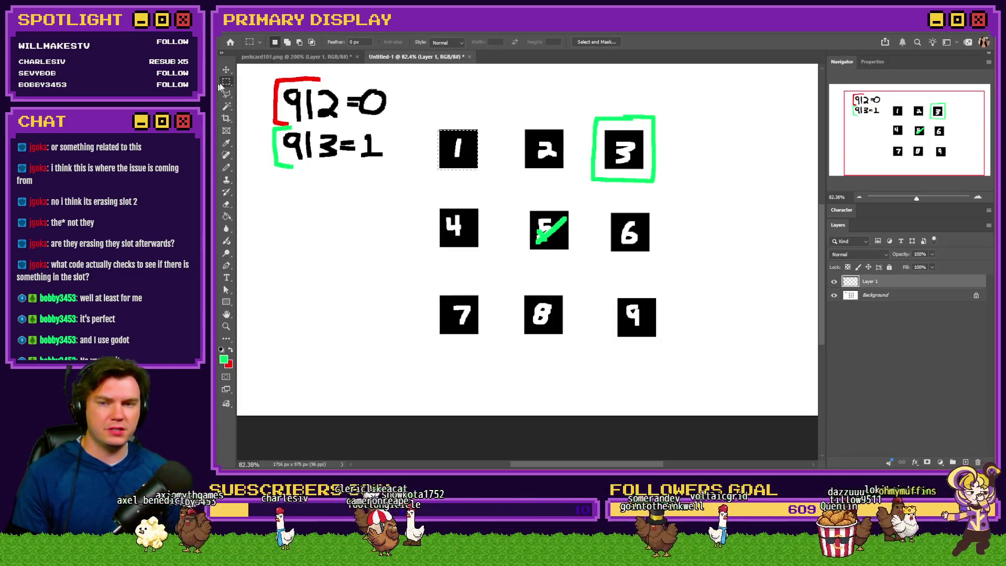
- Paint white with a 24 px hard square pencil over the green outline around square 3
key(ctrl+d)
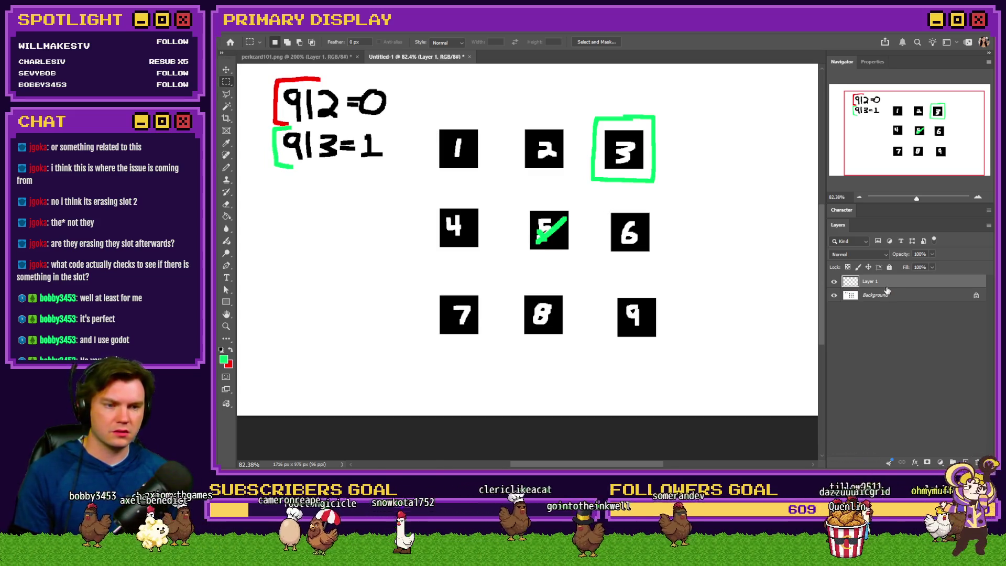
click(227, 167)
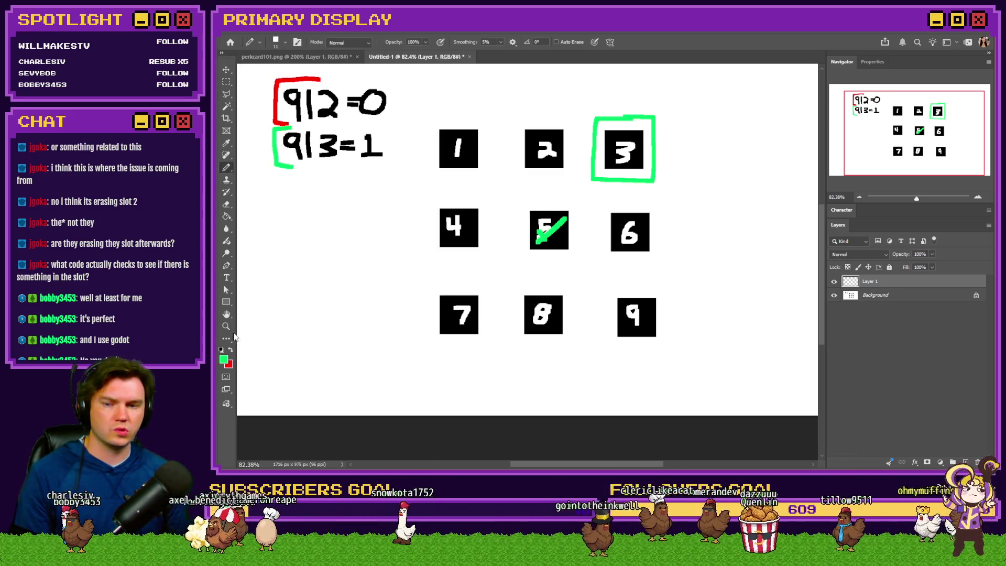
click(877, 296)
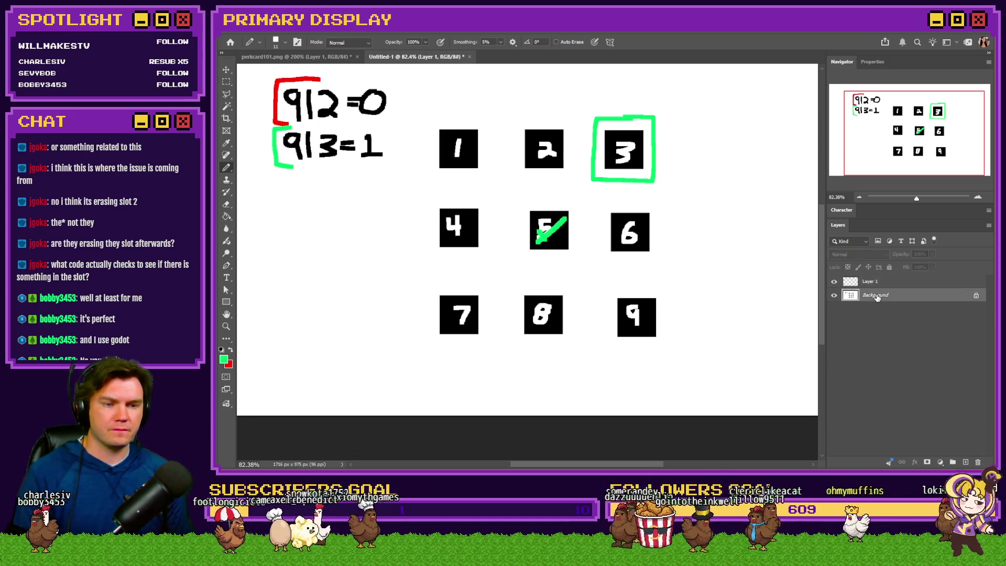
click(231, 349)
click(224, 359)
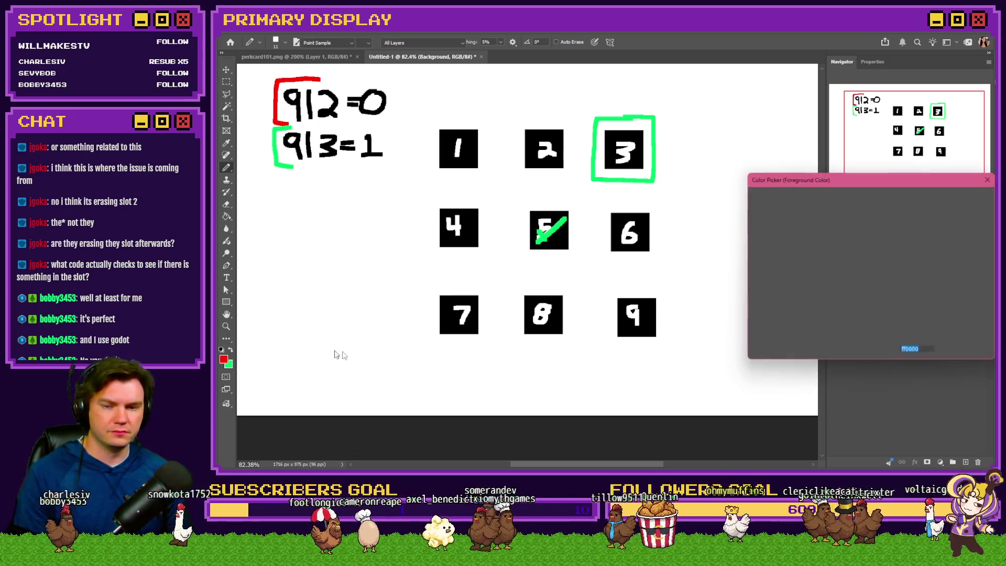
text(ffffff)
click(979, 197)
right_click(776, 148)
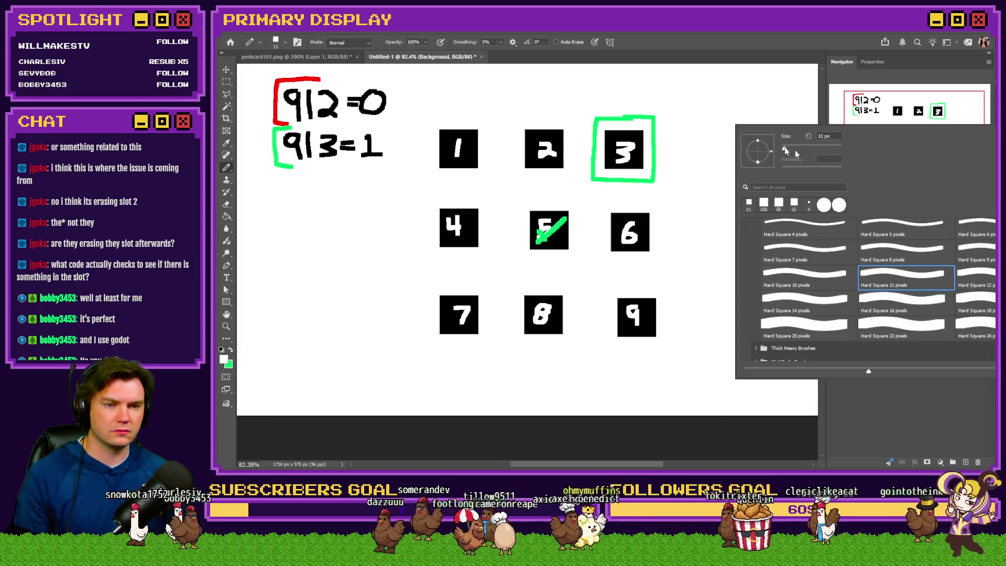
click(976, 327)
mouse_move(662, 119)
mouse_down()
mouse_move(611, 117)
mouse_move(595, 130)
mouse_move(590, 175)
mouse_move(644, 181)
mouse_move(652, 118)
mouse_up()
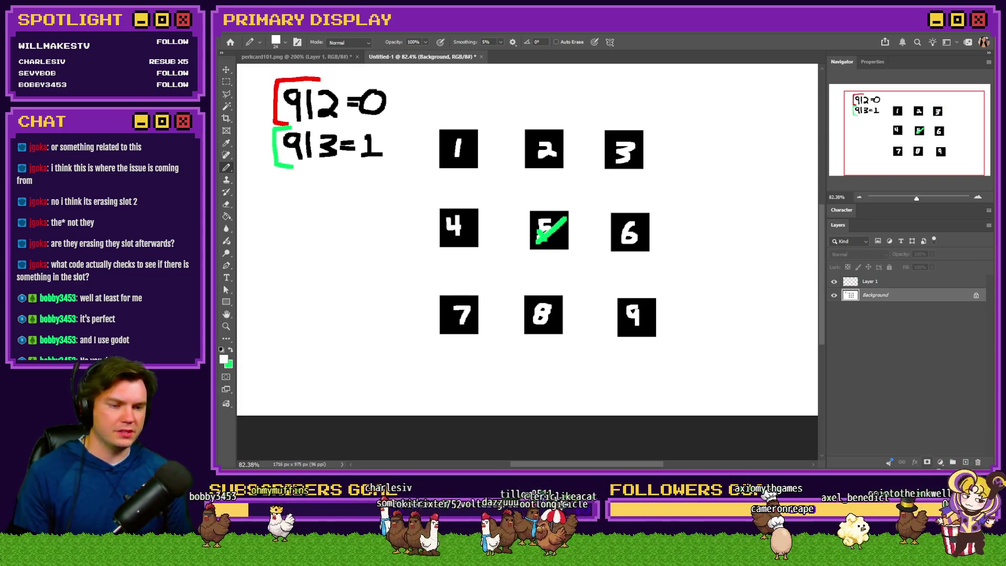
- On a new layer, draw an 11 px green outline around square 2 and move the check mark onto it
click(966, 462)
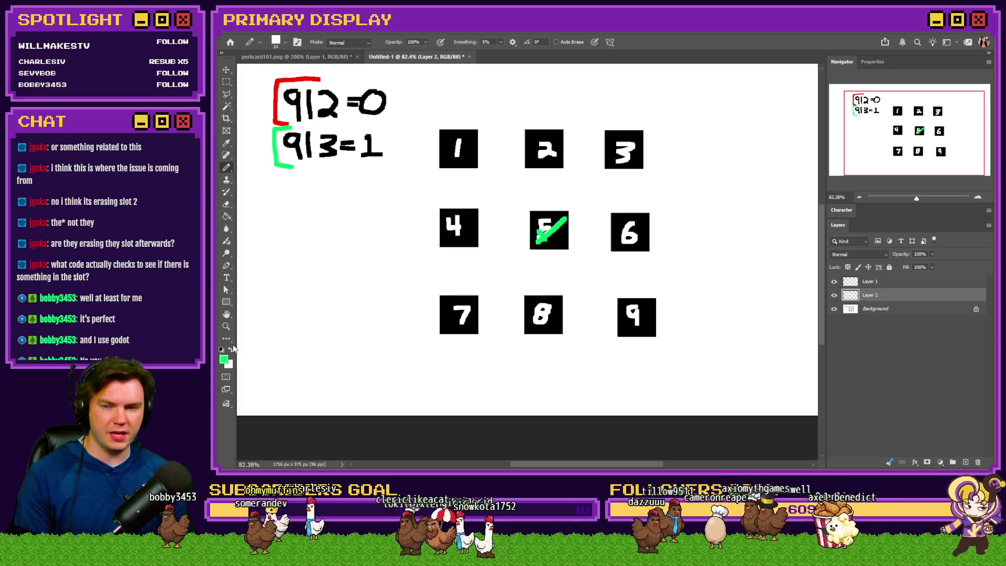
right_click(494, 132)
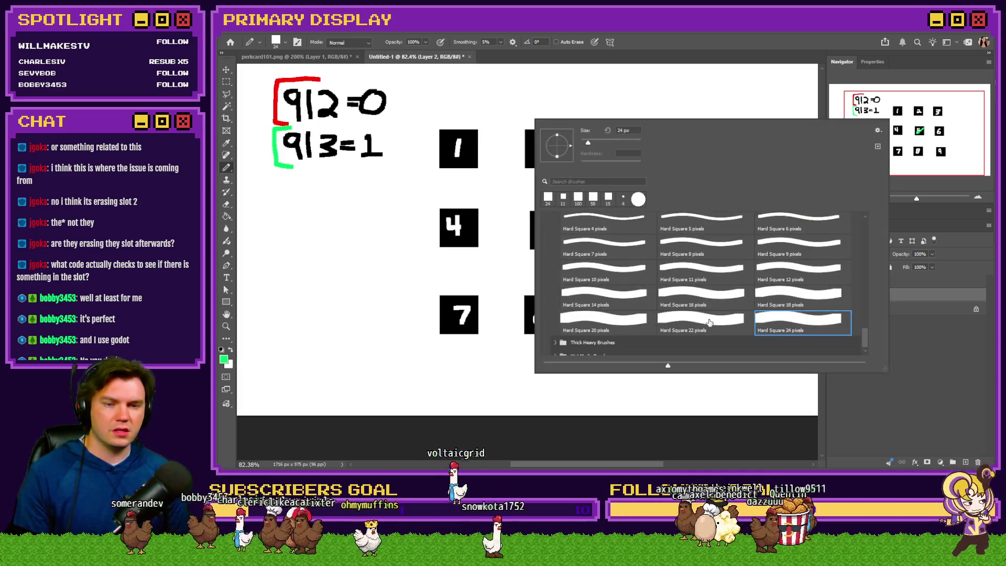
double_click(723, 278)
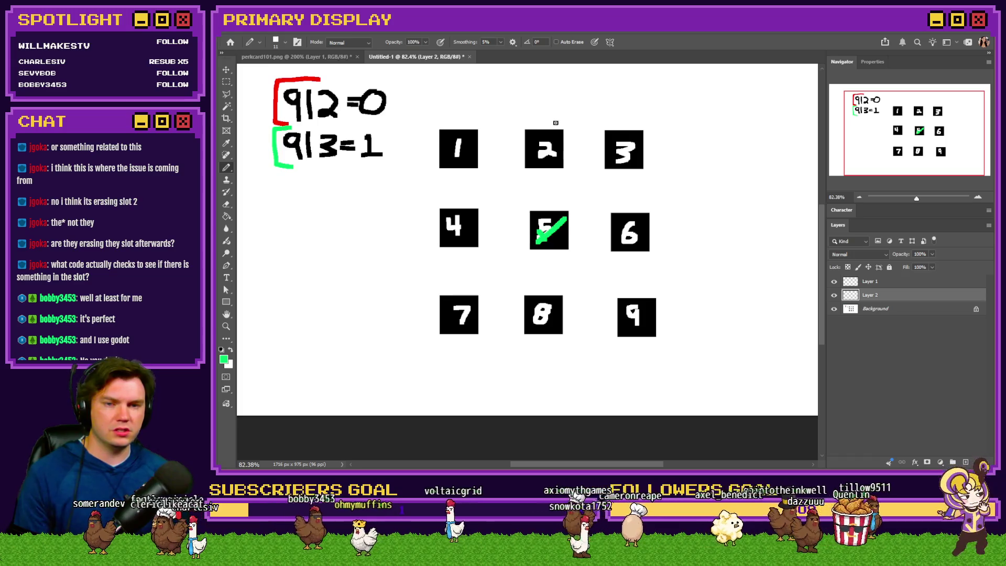
mouse_move(557, 122)
mouse_down()
mouse_move(520, 121)
mouse_move(516, 148)
mouse_move(539, 180)
mouse_move(571, 162)
mouse_move(558, 121)
mouse_up()
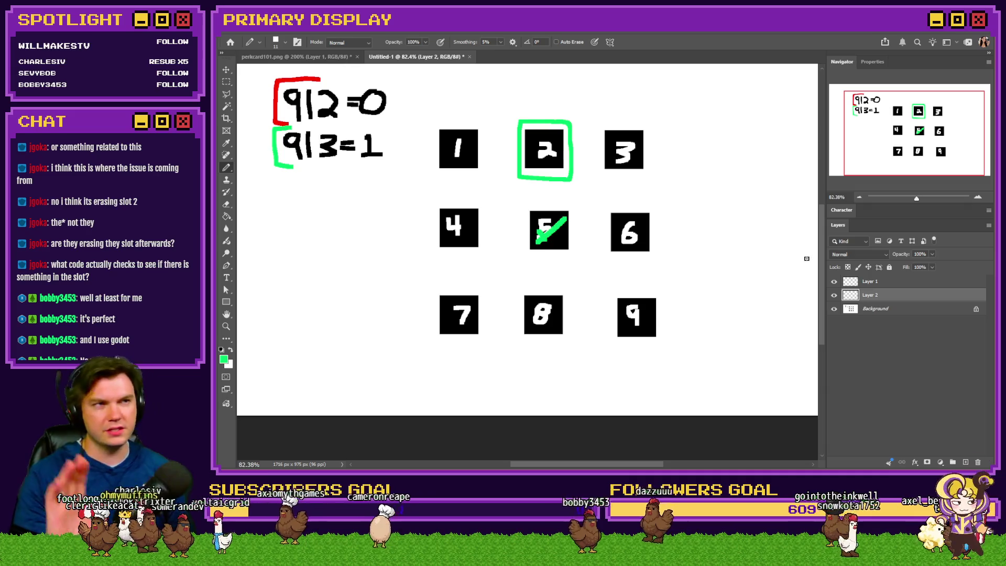
click(870, 281)
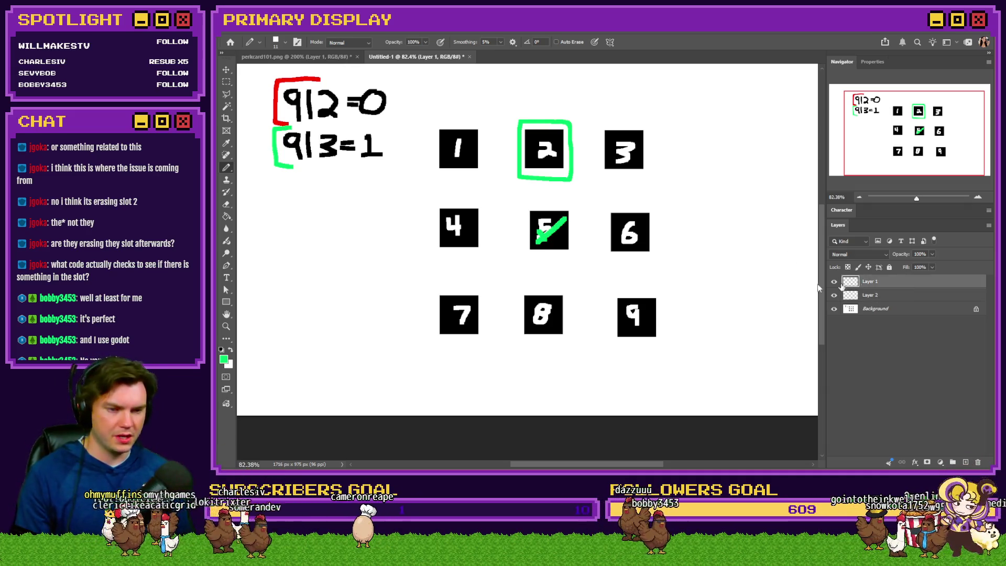
mouse_move(615, 239)
mouse_down()
mouse_move(633, 148)
mouse_move(623, 148)
mouse_up()
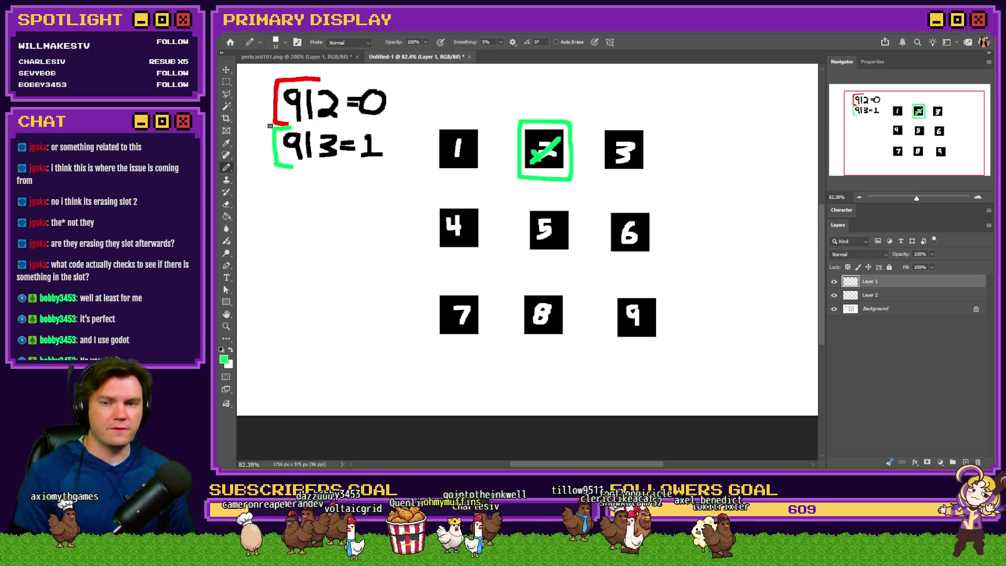
- Sample red and draw a red outline around square 1 on a new layer above Background
alt+click(279, 105)
click(936, 310)
key(ctrl+shift+alt+n)
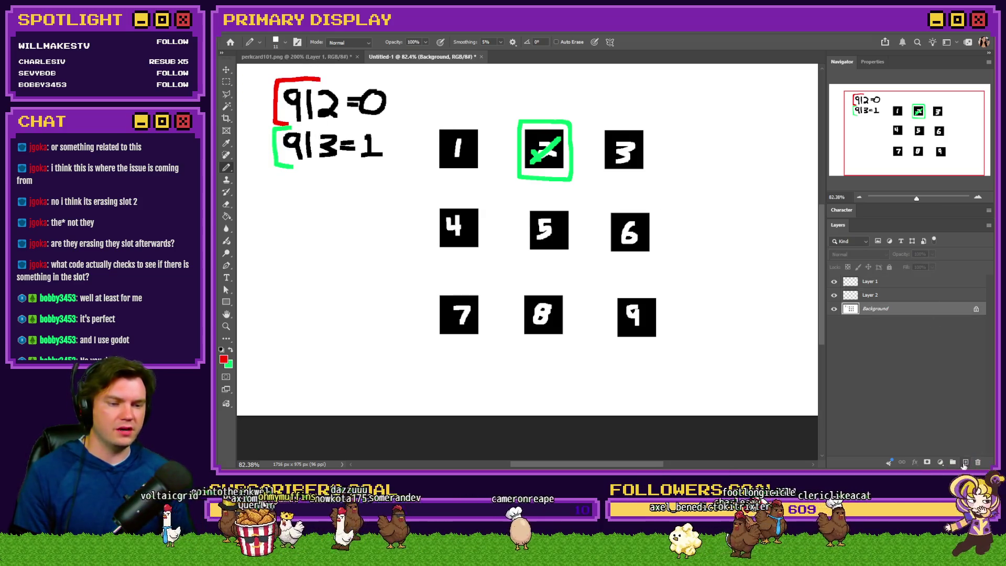
mouse_move(476, 124)
mouse_down()
mouse_move(427, 117)
mouse_move(438, 177)
mouse_move(485, 121)
mouse_move(473, 124)
mouse_up()
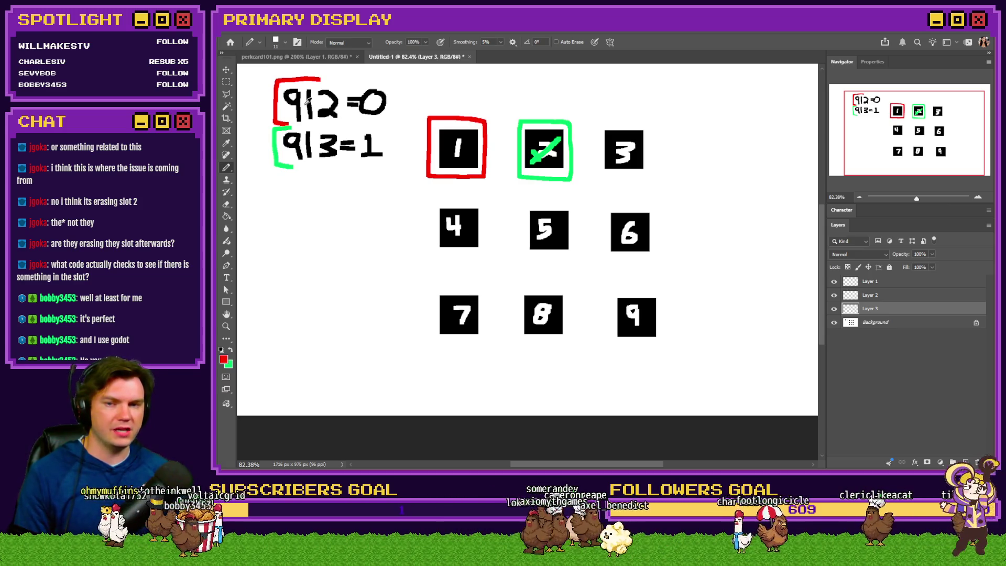
key(alt+Tab)
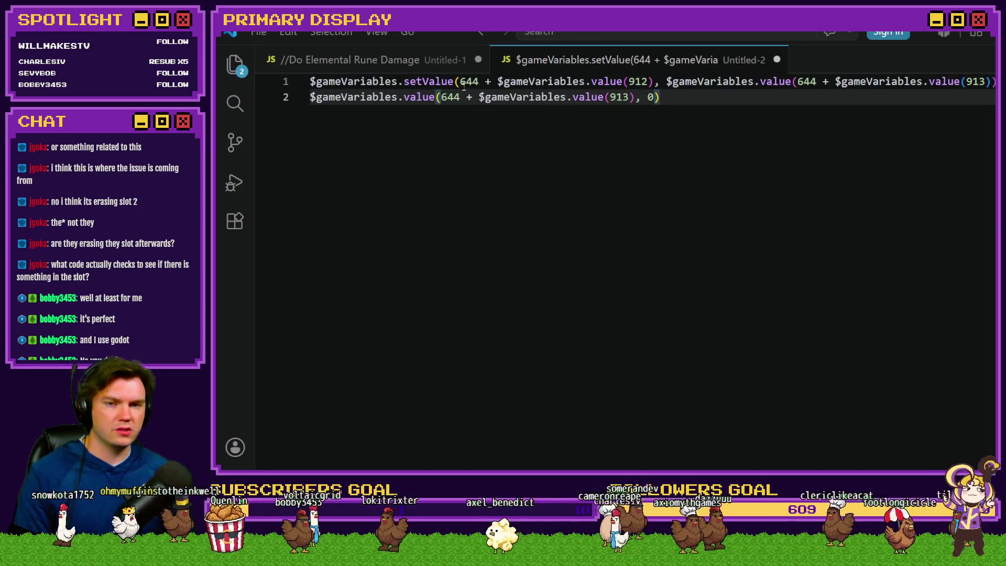
- Recheck line 1's 644 + value(912) slot expression against the sketch, then return to the branch condition
click(475, 82)
double_click(476, 81)
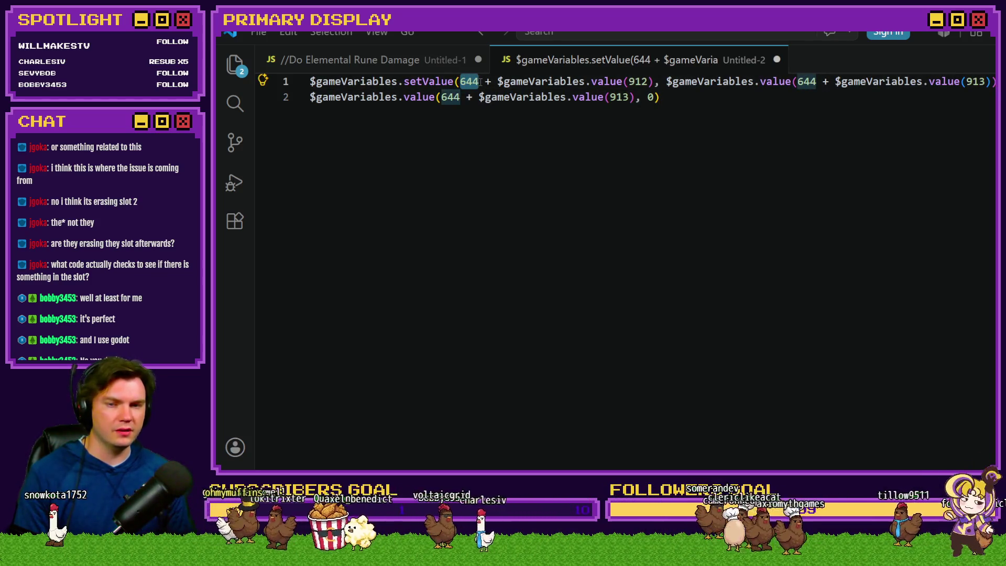
drag(461, 81, 653, 81)
key(alt+Tab)
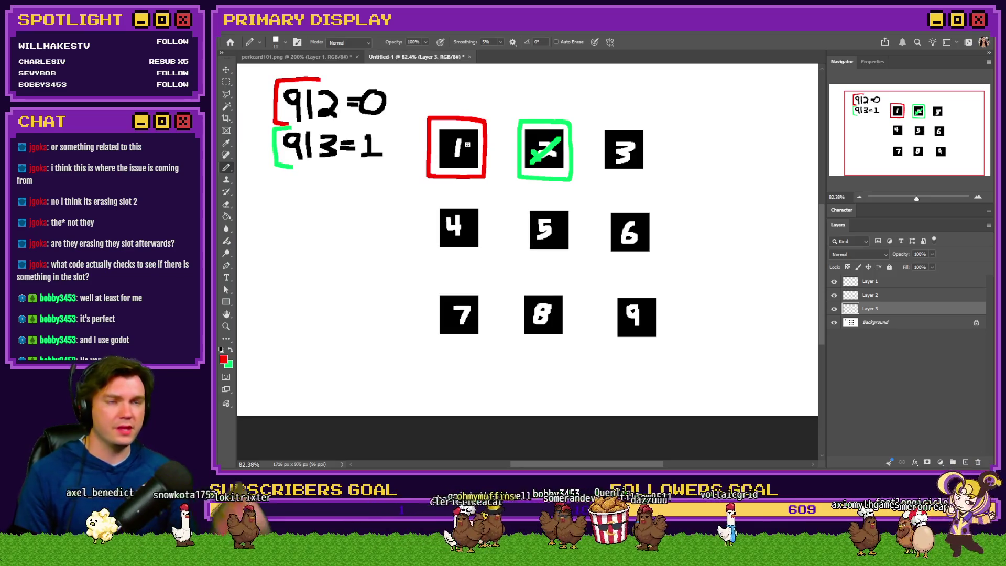
key(alt+Tab)
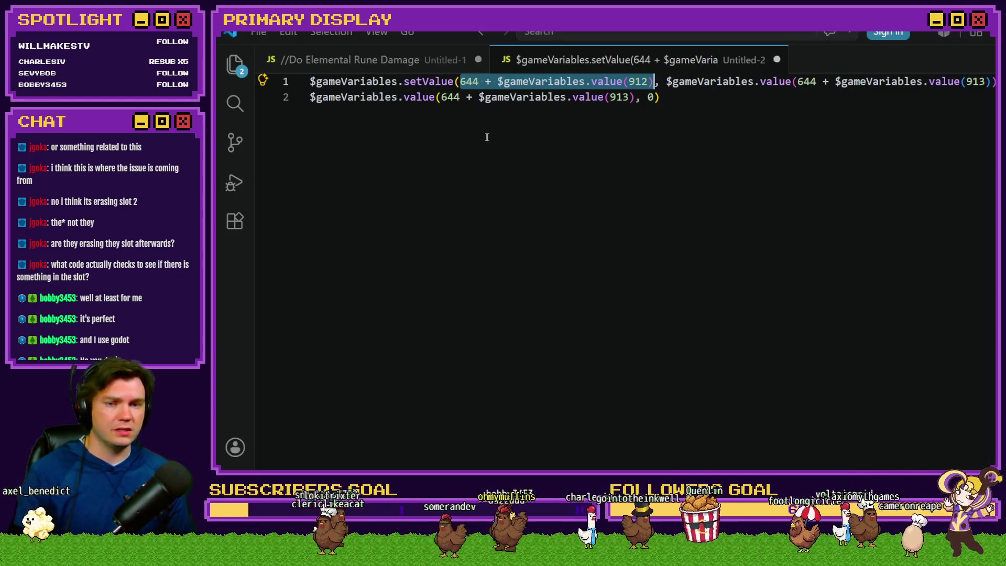
click(428, 82)
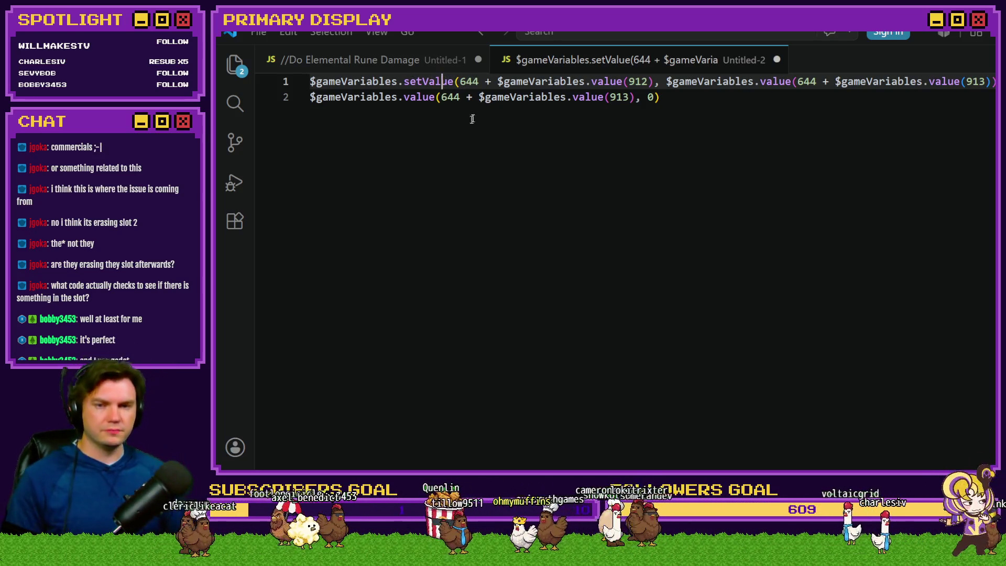
drag(460, 81, 654, 82)
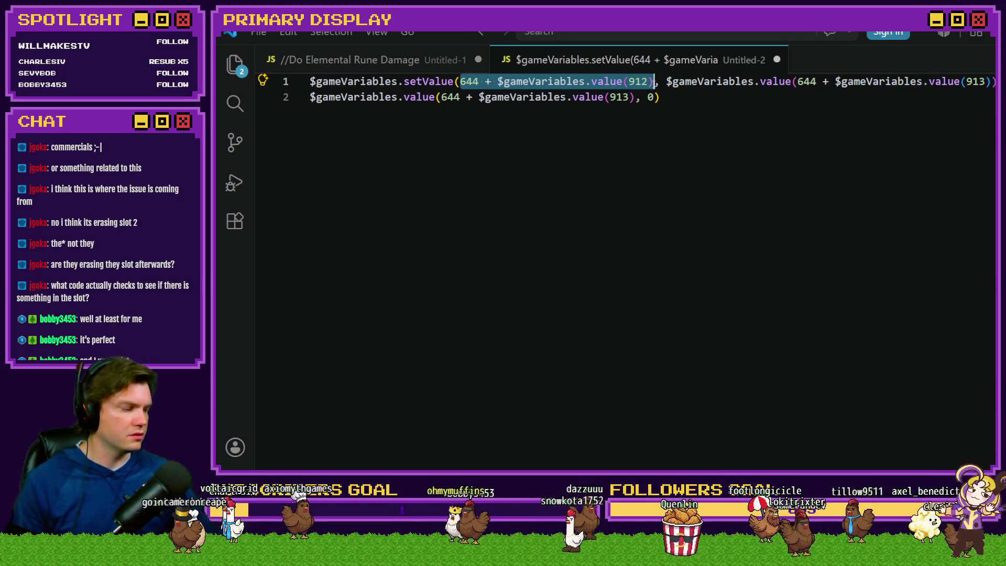
key(alt+Tab)
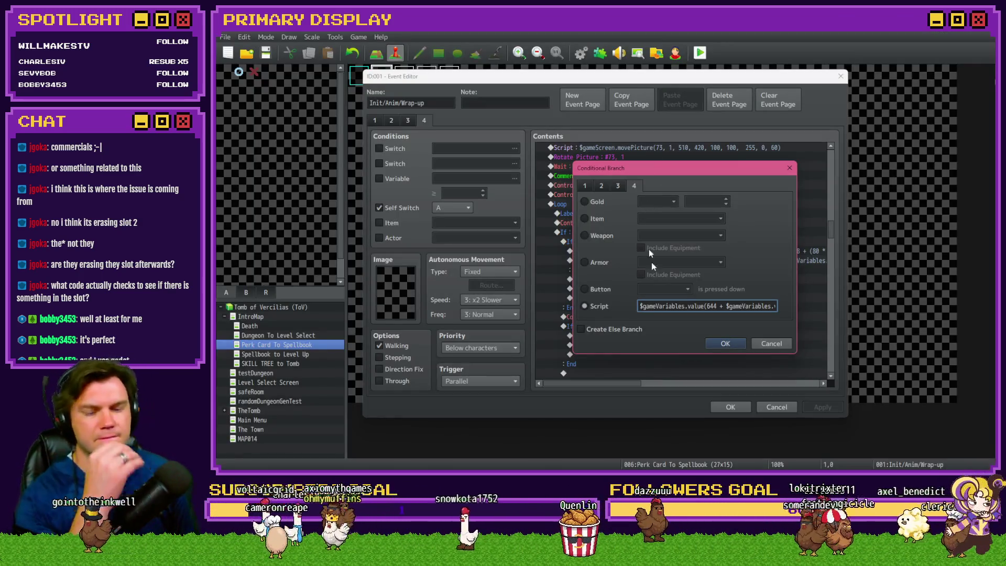
- Confirm the revised branch condition and inspect the loop's movePicture and setValue script commands
click(725, 343)
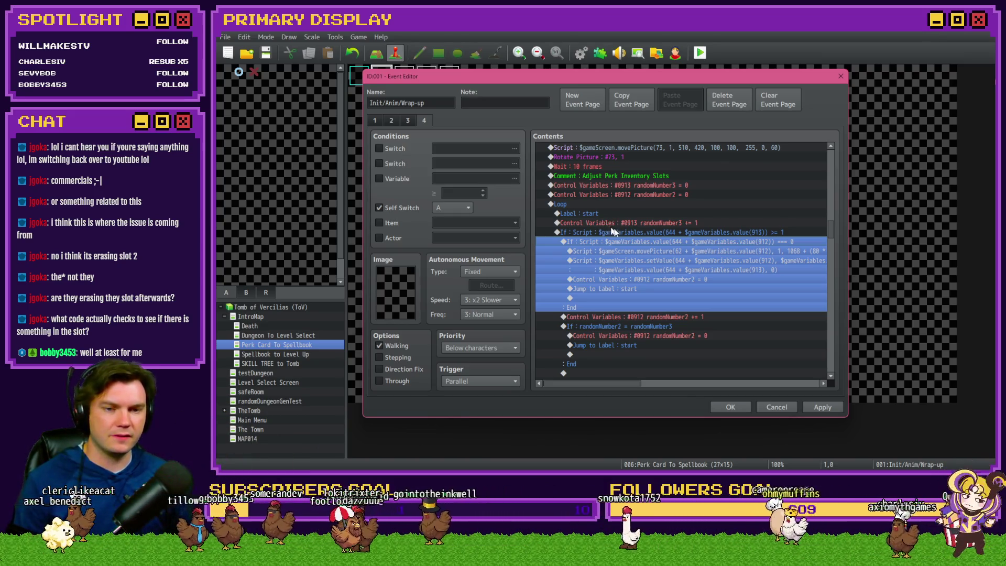
click(628, 230)
click(631, 242)
click(636, 252)
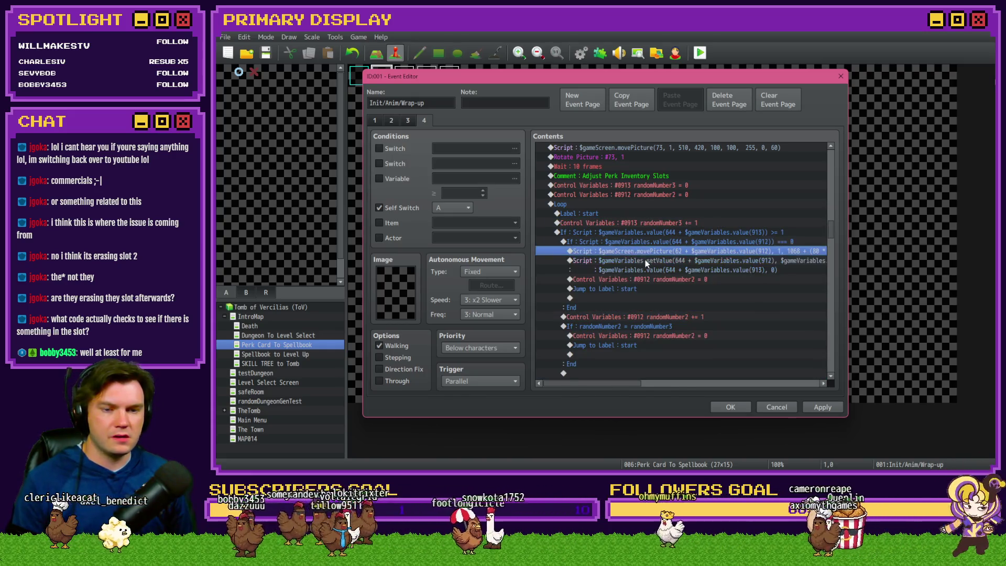
click(657, 257)
click(661, 251)
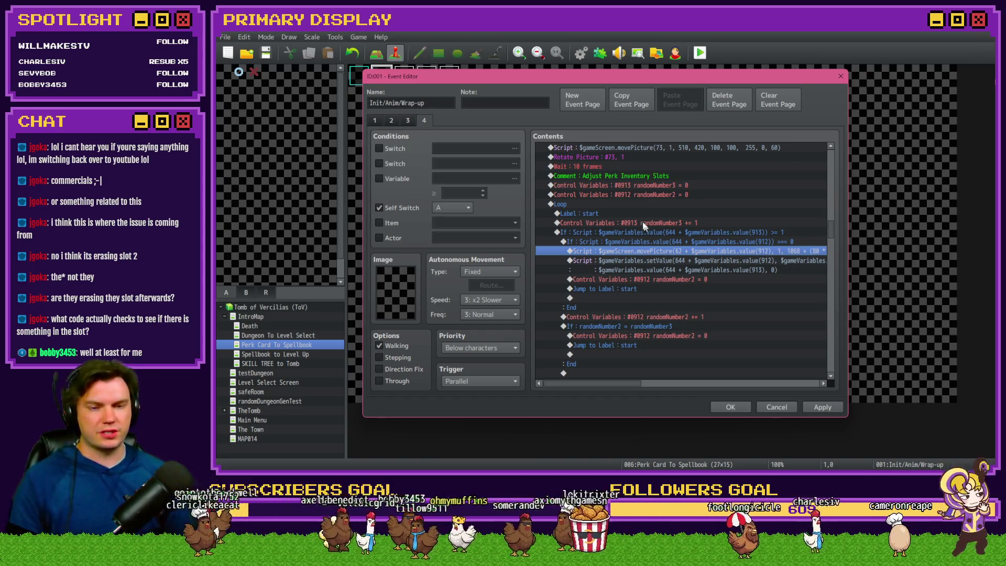
key(alt+Tab)
key(Tab)
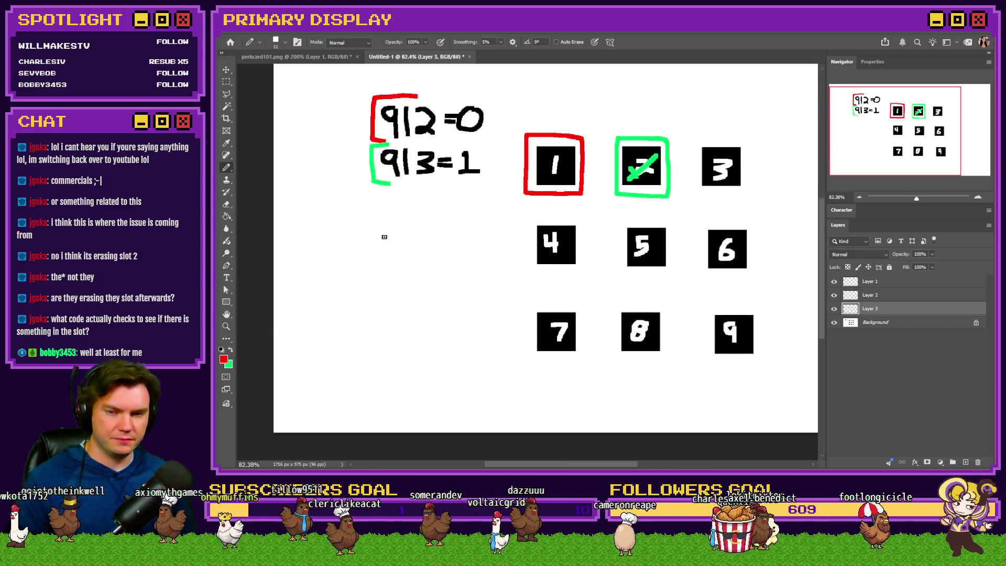
drag(371, 245, 355, 250)
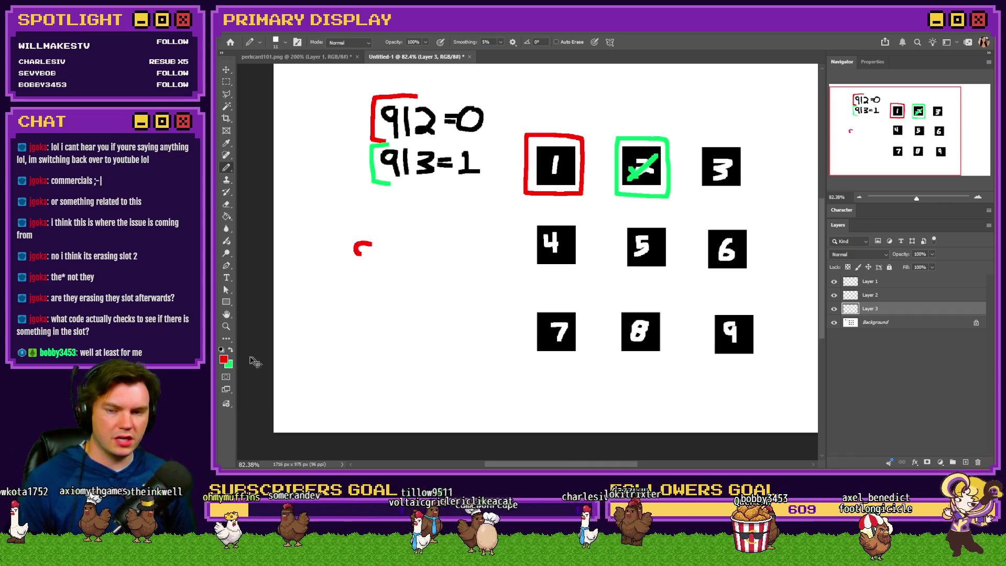
key(ctrl+z)
click(231, 350)
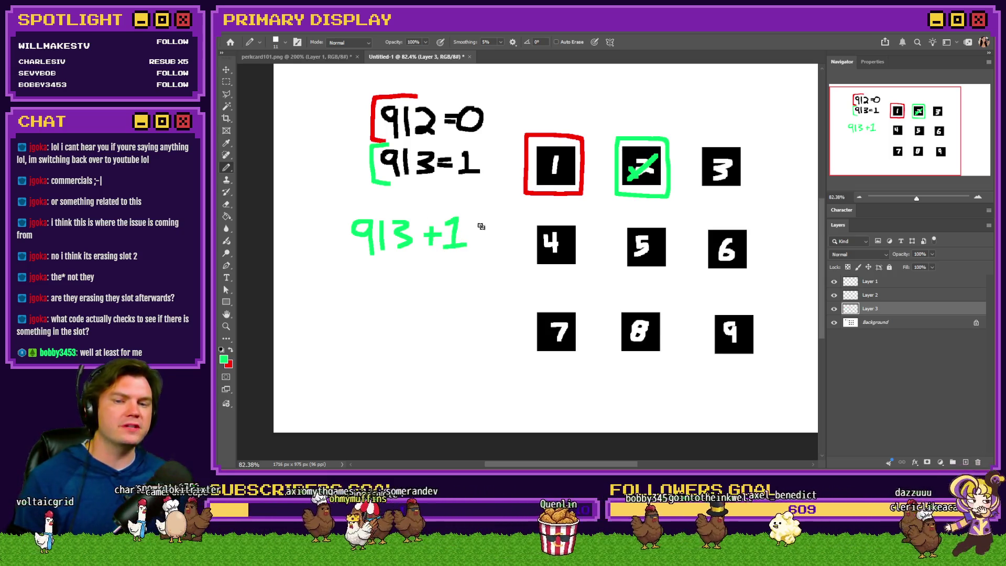
mouse_move(429, 213)
mouse_down()
mouse_move(443, 260)
mouse_move(474, 215)
mouse_up()
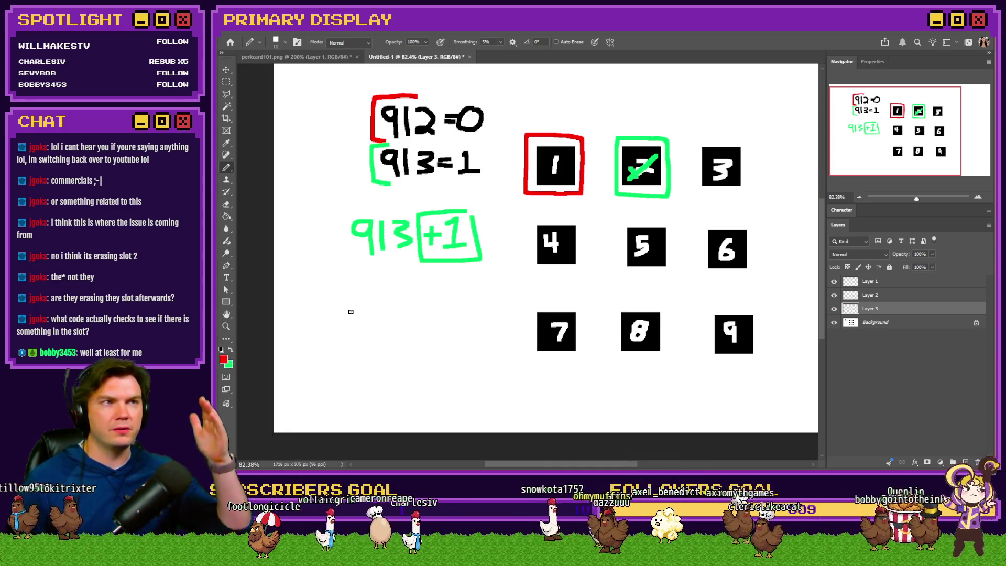
mouse_move(312, 317)
mouse_down()
mouse_move(329, 304)
mouse_move(408, 321)
mouse_up()
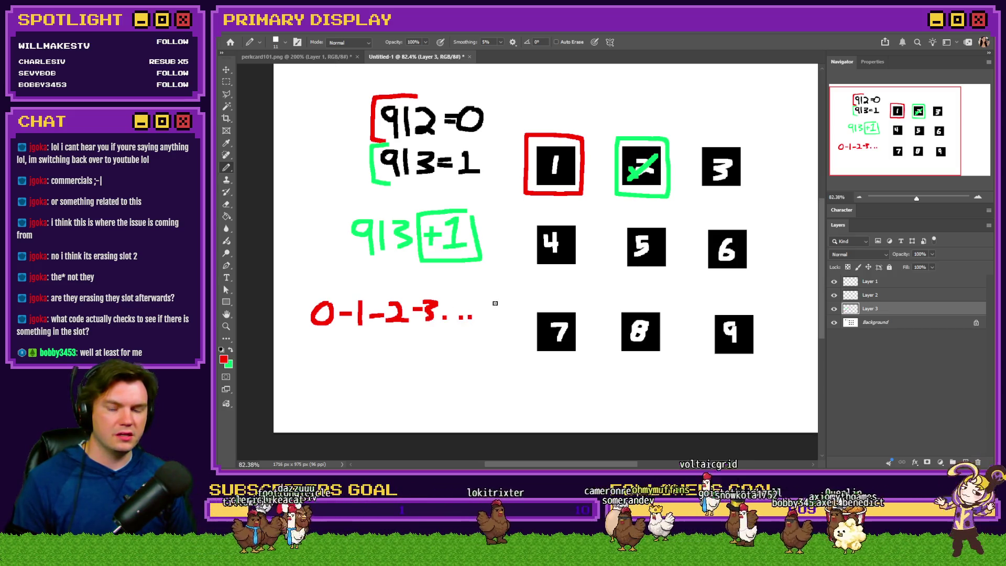
mouse_move(494, 301)
mouse_down()
mouse_move(484, 317)
mouse_move(495, 313)
mouse_up()
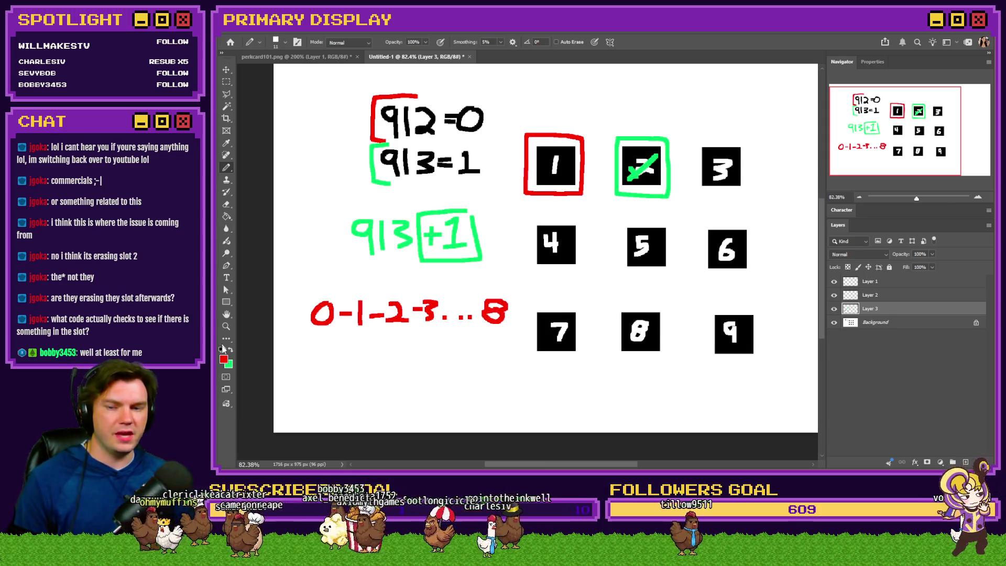
key(ctrl+z)
key(ctrl+z)
key(ctrl+z)
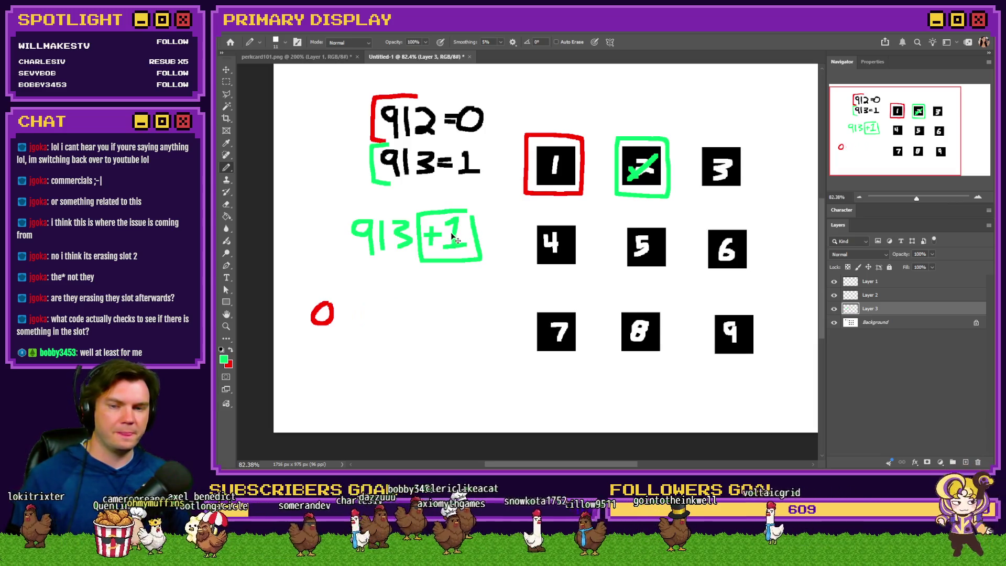
key(ctrl+z)
key(ctrl+z)
key(ctrl+z)
mouse_move(452, 221)
mouse_down()
mouse_move(454, 250)
mouse_move(469, 250)
mouse_up()
click(233, 349)
mouse_move(334, 299)
mouse_down()
mouse_move(314, 330)
mouse_move(331, 299)
mouse_move(341, 342)
mouse_up()
mouse_move(370, 300)
mouse_down()
mouse_move(375, 346)
mouse_move(398, 322)
mouse_move(417, 344)
mouse_up()
mouse_move(433, 298)
mouse_down()
mouse_move(443, 324)
mouse_move(432, 333)
mouse_up()
drag(453, 327, 499, 314)
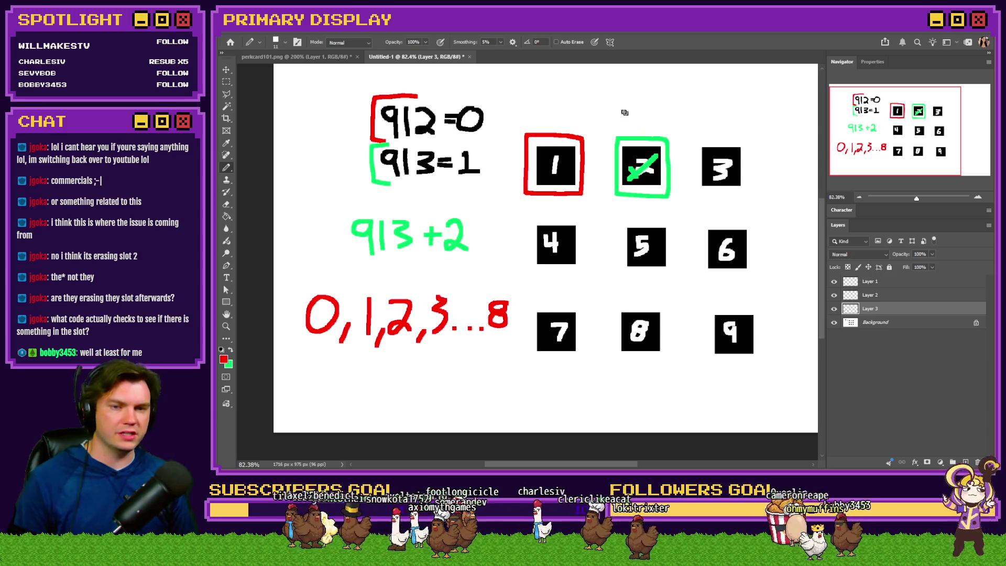
key(ctrl+z)
key(ctrl+z)
key(ctrl+z)
key(ctrl+z)
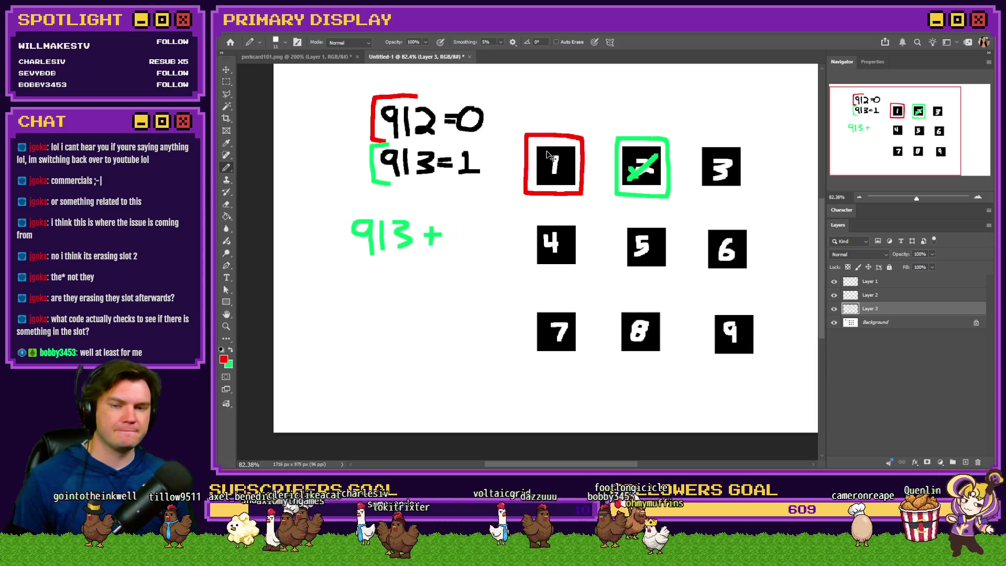
key(ctrl+z)
key(ctrl+z)
key(ctrl+z)
key(alt+Tab)
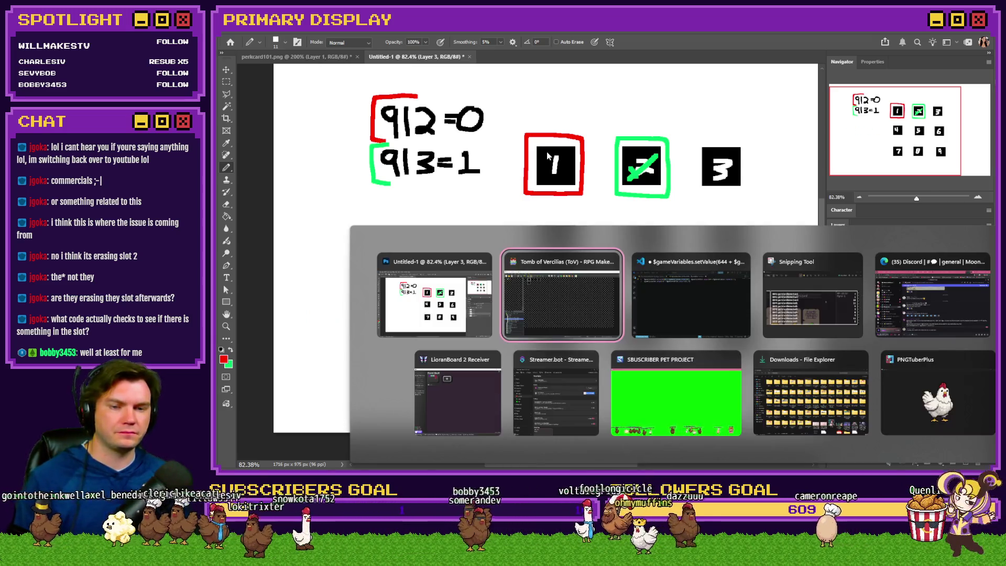
key(alt+Tab)
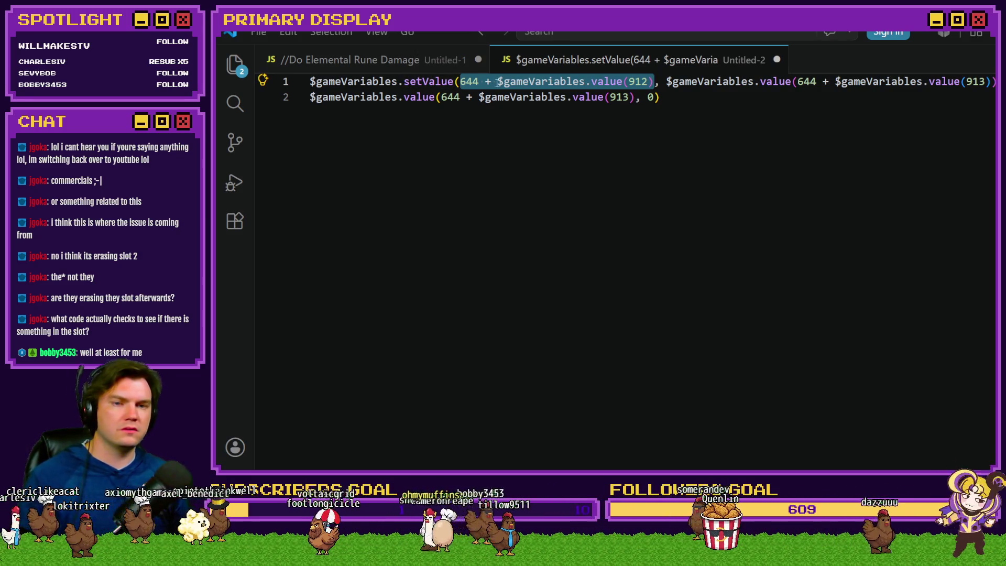
key(alt+Tab)
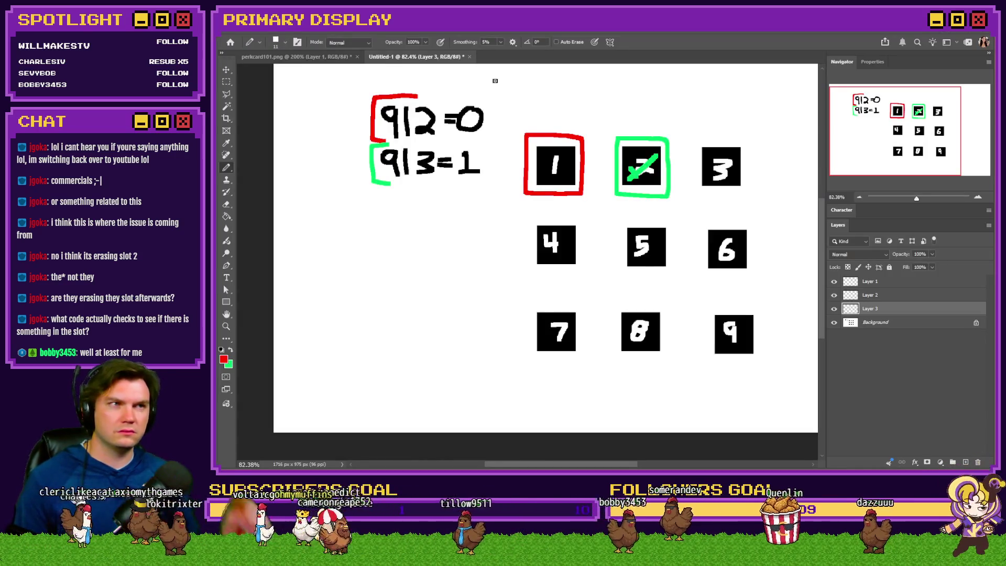
key(alt+Tab)
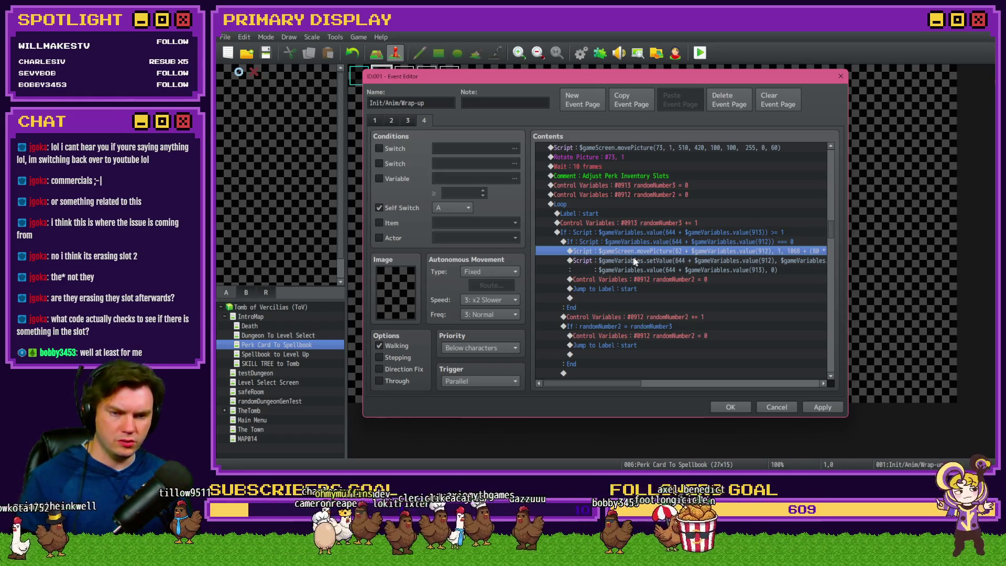
mouse_move(630, 381)
mouse_down()
mouse_move(680, 385)
mouse_move(659, 384)
mouse_up()
key(alt+Tab)
key(alt+Tab)
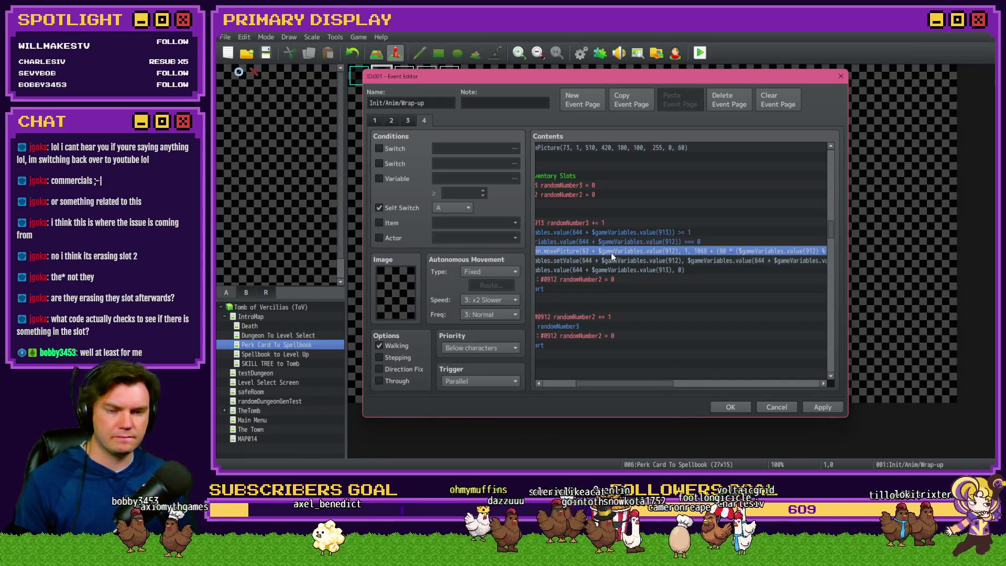
key(alt+Tab)
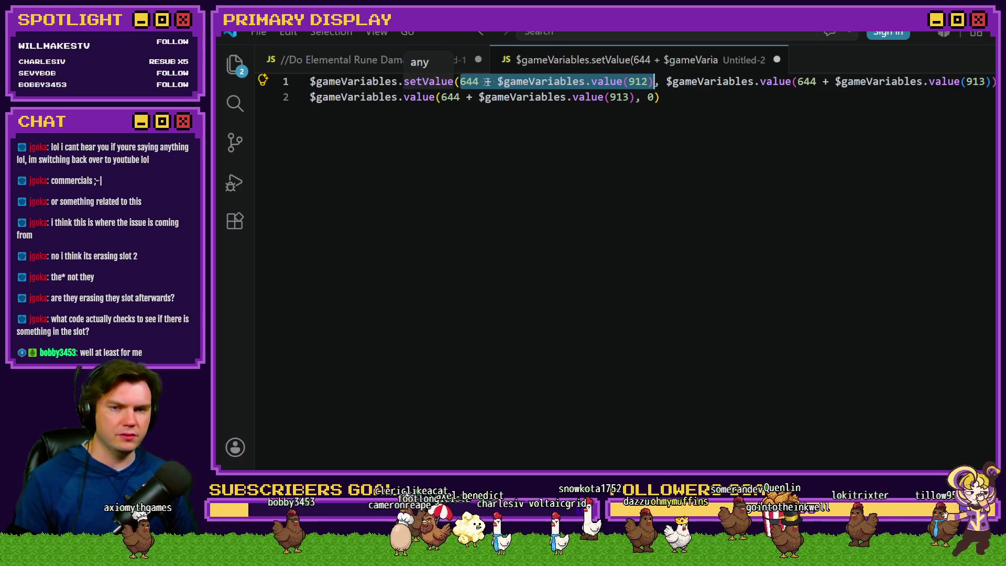
click(504, 83)
drag(460, 81, 649, 81)
key(alt+Tab)
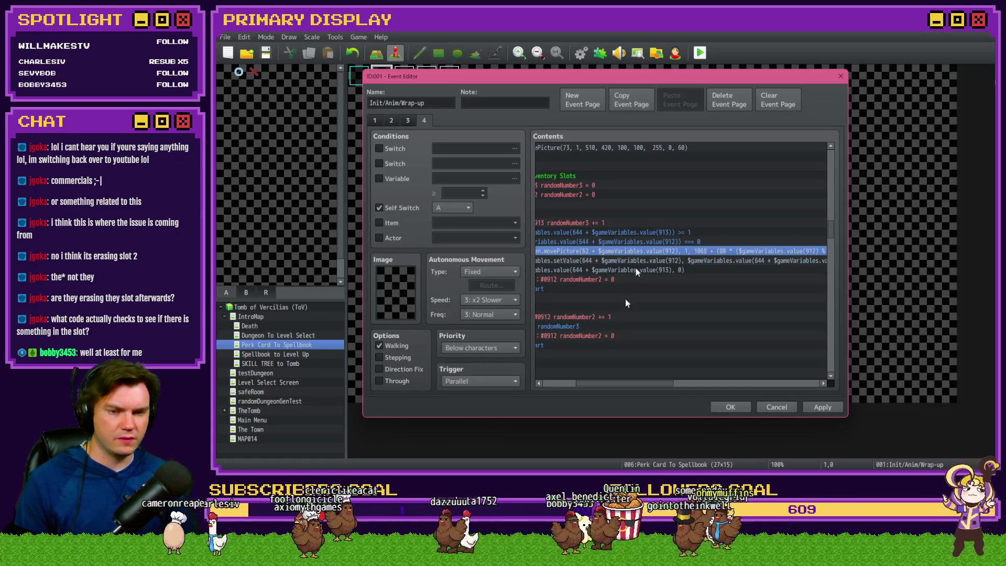
drag(631, 384, 605, 387)
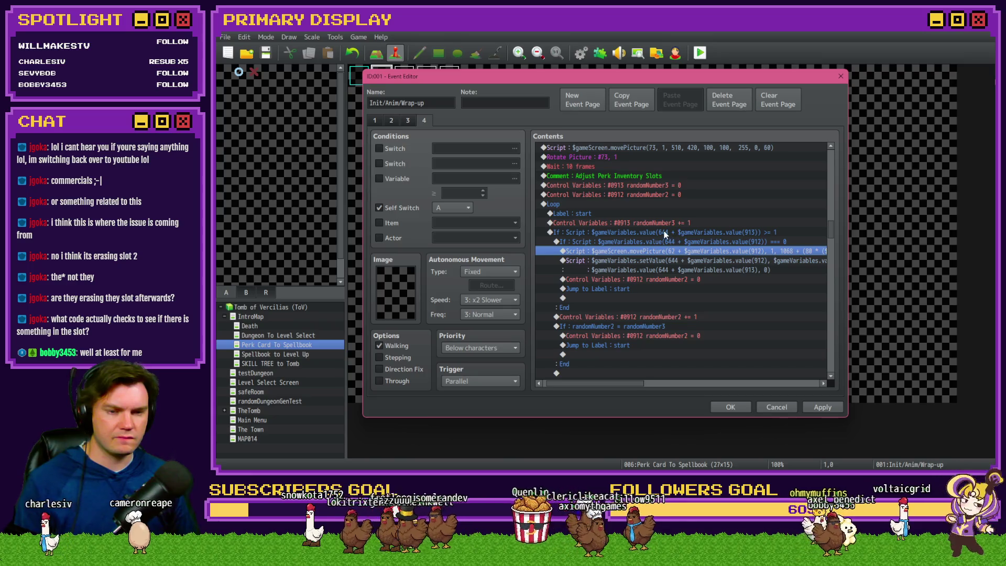
key(alt+Tab)
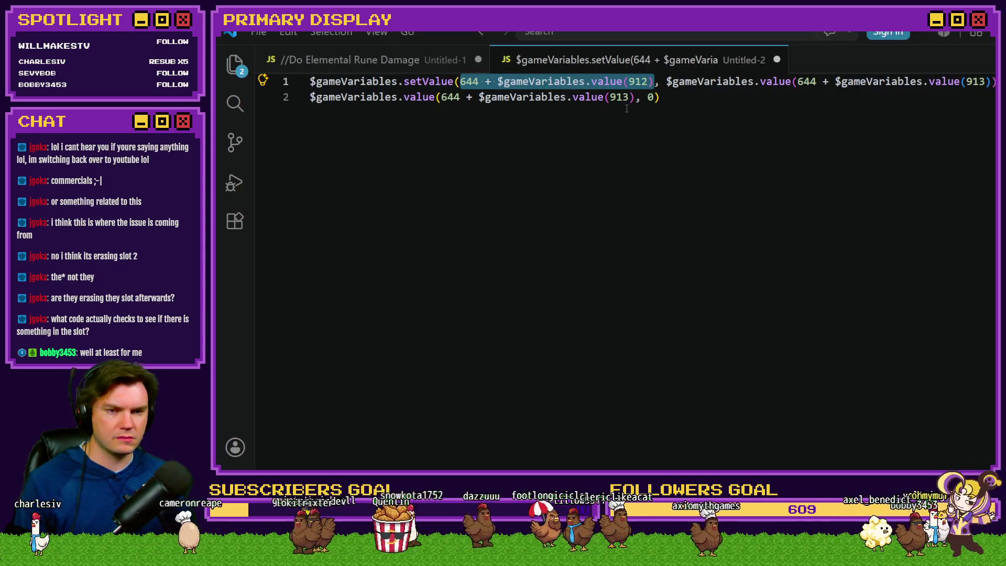
key(alt+Tab)
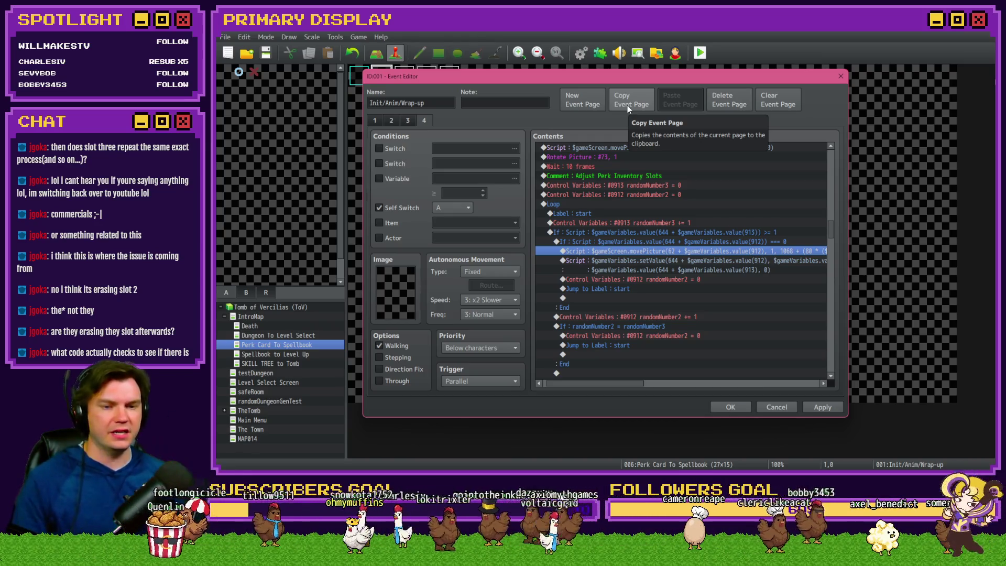
key(alt+Tab)
key(alt)
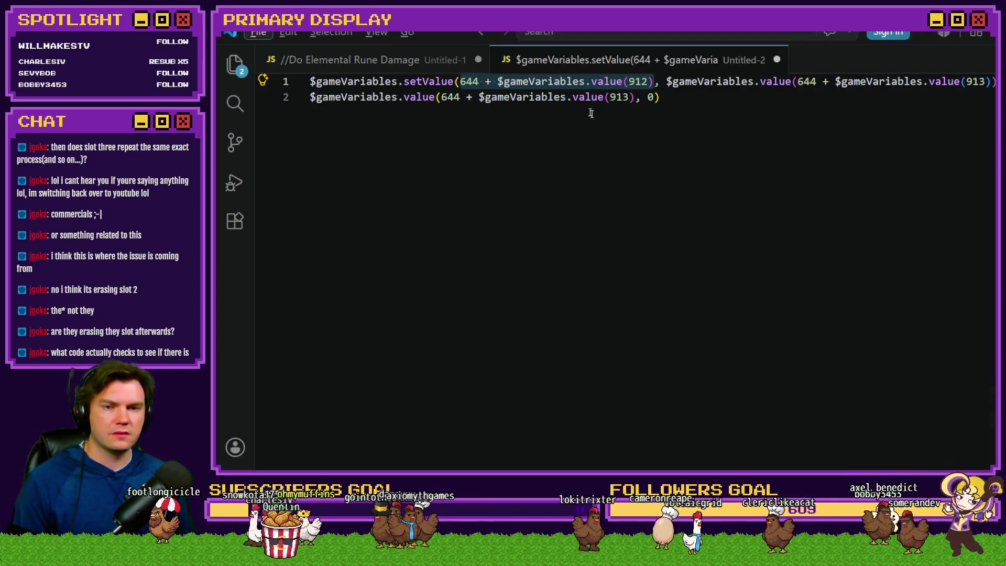
click(567, 97)
key(alt+Tab)
key(Tab)
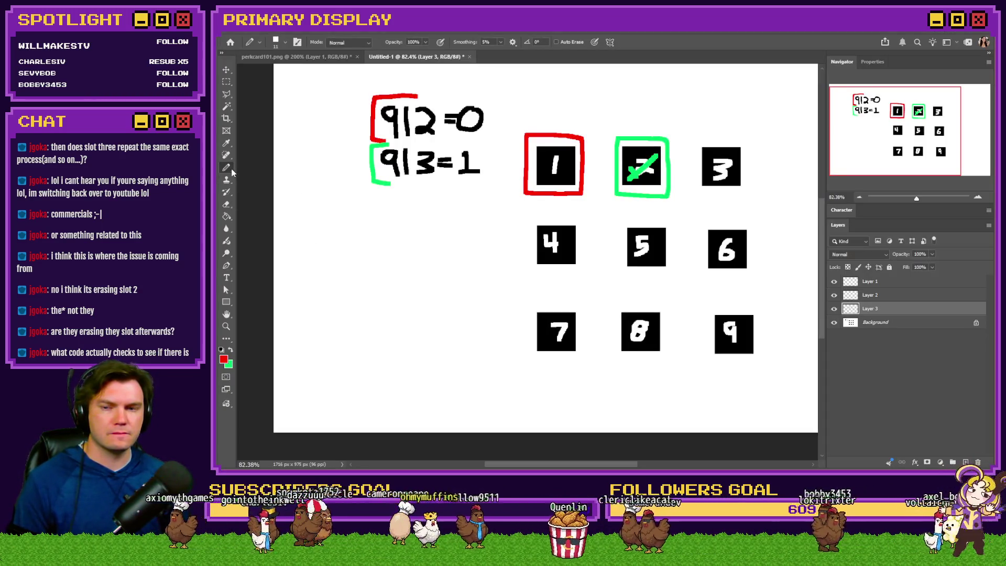
- Try moving the green box, check mark and red box on the sketch, undoing each move
click(884, 295)
drag(722, 251, 714, 285)
key(ctrl+z)
mouse_move(705, 224)
mouse_down()
mouse_move(704, 268)
mouse_move(672, 277)
mouse_up()
key(ctrl+z)
click(877, 309)
key(ctrl+z)
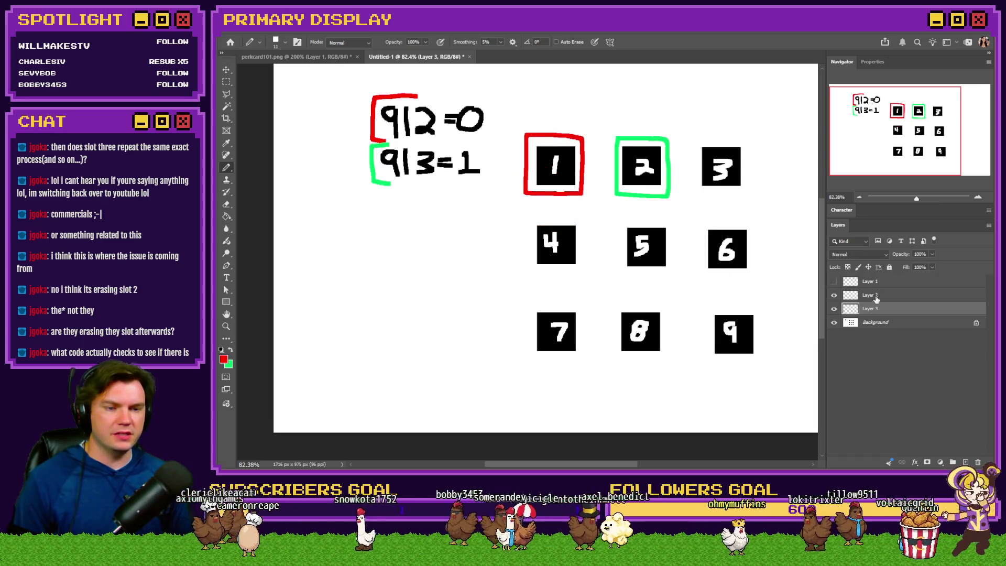
click(876, 295)
drag(635, 193, 655, 190)
key(ctrl+z)
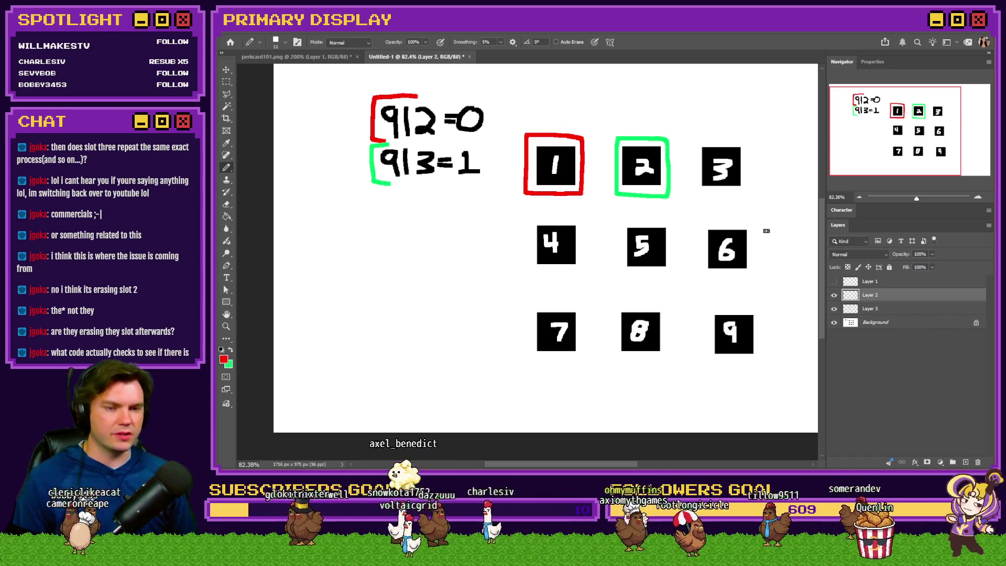
- Shift the green outline toward slot 1, then select the two-line setValue command in RPG Maker
mouse_move(670, 221)
mouse_down()
mouse_move(674, 194)
mouse_move(676, 228)
mouse_up()
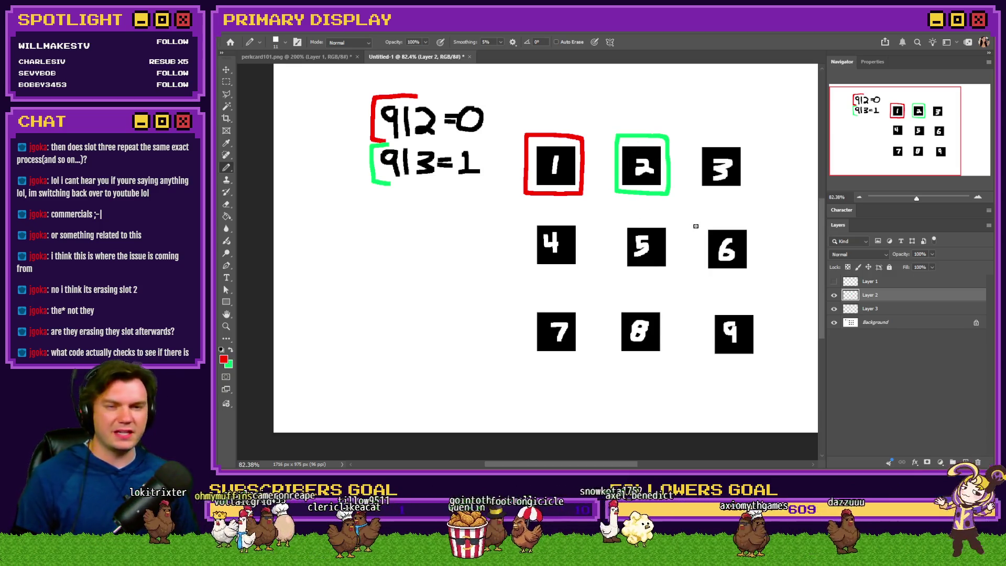
mouse_move(697, 229)
mouse_down()
mouse_move(705, 184)
mouse_move(692, 200)
mouse_up()
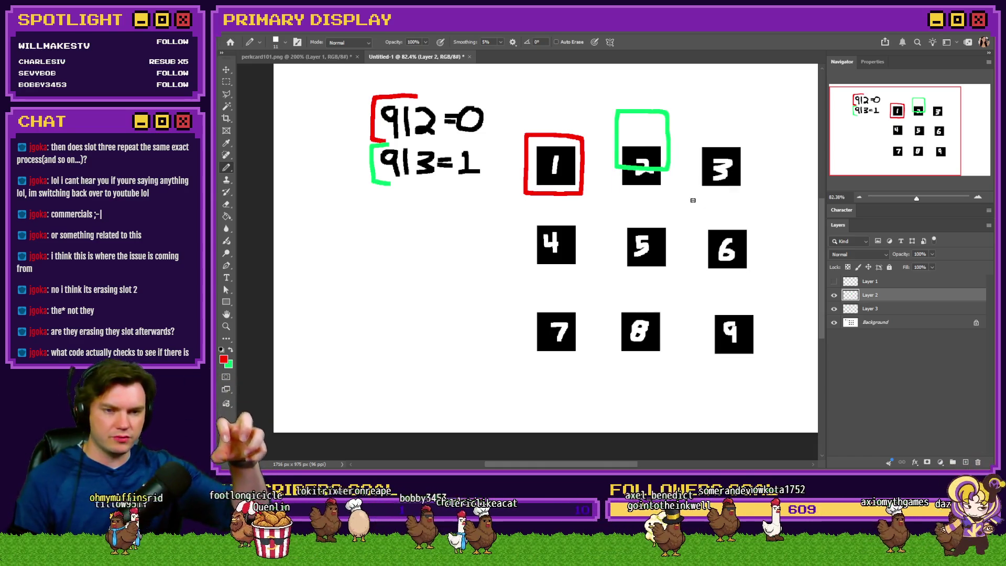
key(ctrl+z)
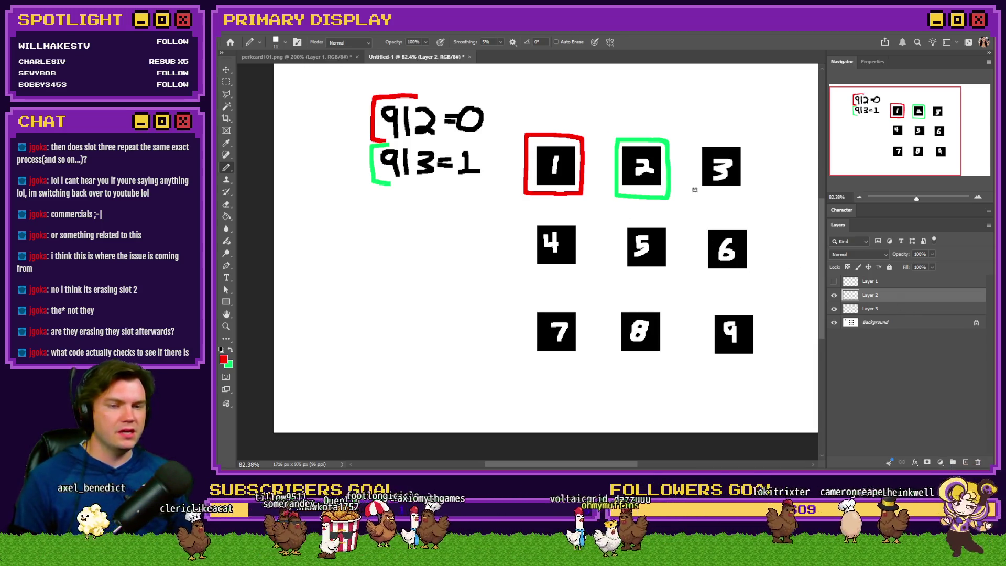
mouse_move(695, 190)
mouse_down()
mouse_move(689, 151)
mouse_move(637, 140)
mouse_move(590, 201)
mouse_move(684, 206)
mouse_move(686, 194)
mouse_move(628, 204)
mouse_move(717, 203)
mouse_up()
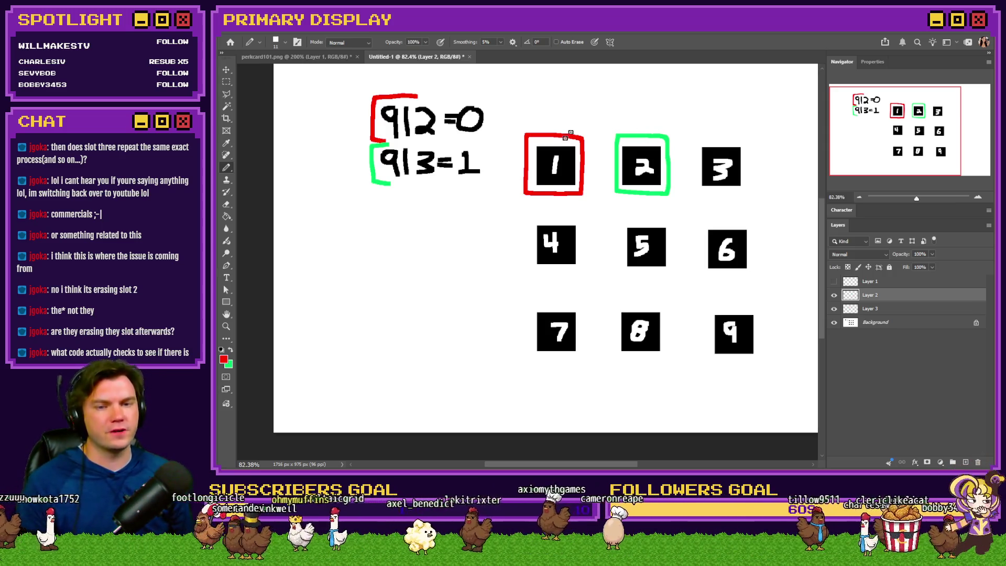
click(886, 309)
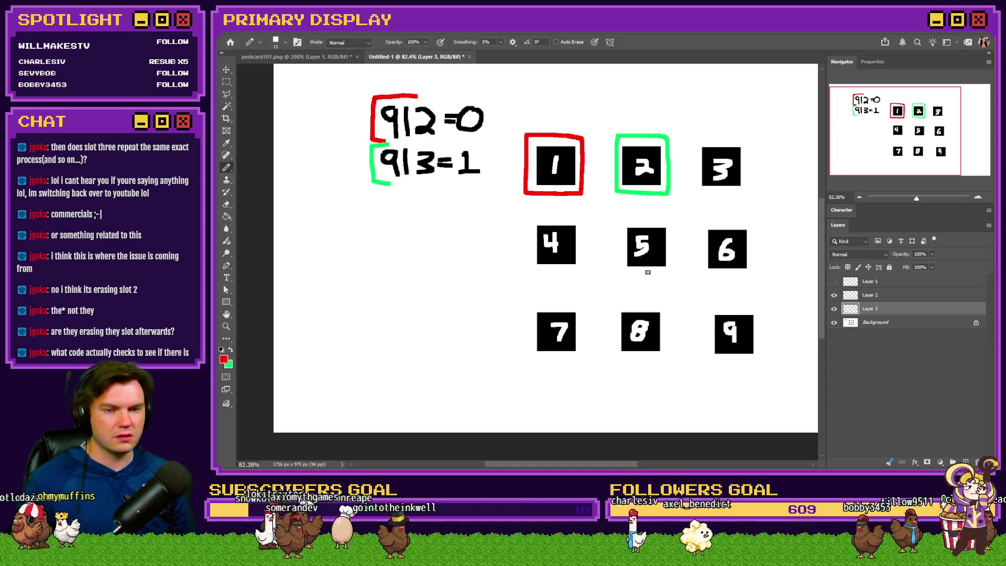
key(alt+Tab)
click(688, 260)
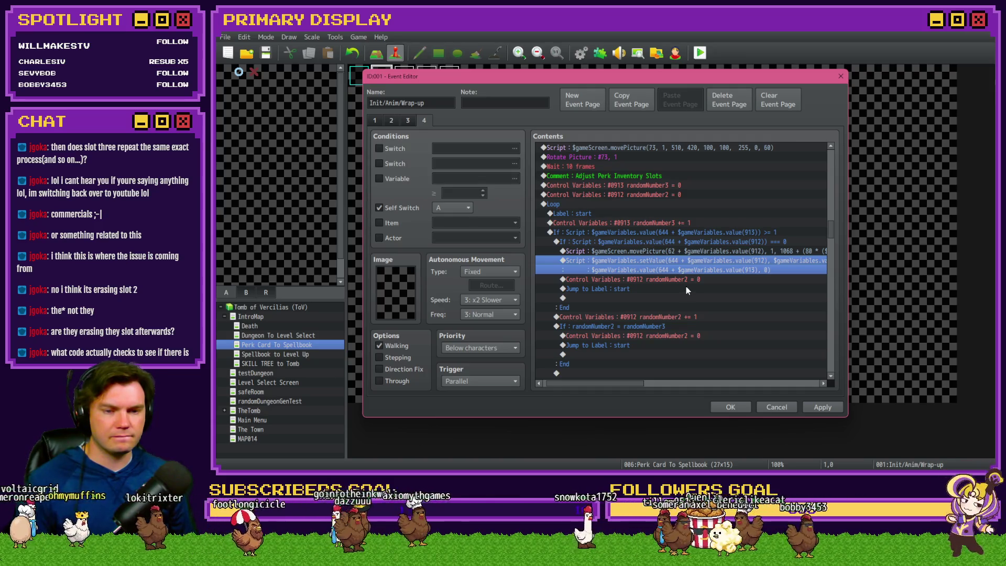
- Select the setValue script line inside the perk inventory loop
click(689, 280)
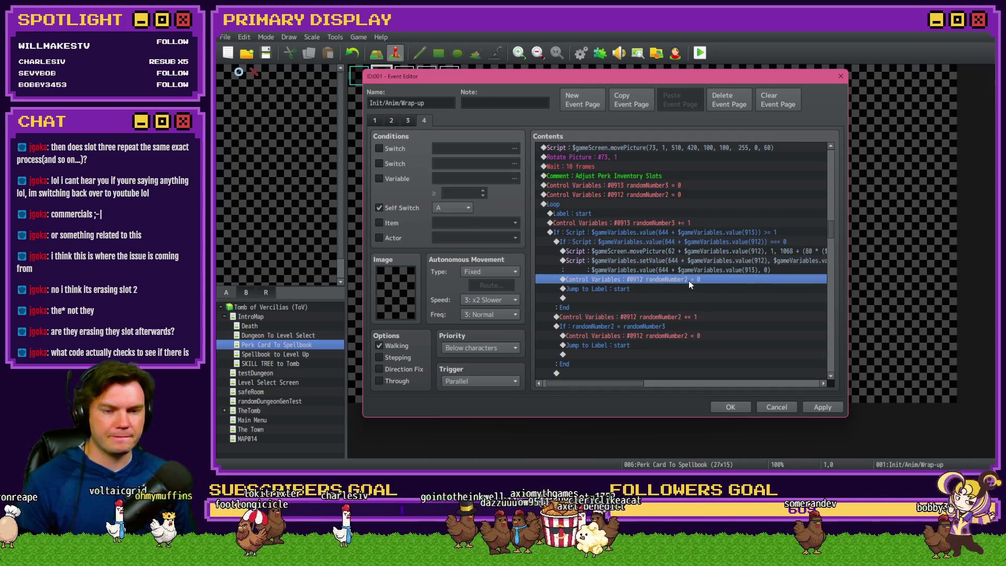
key(Insert)
key(Escape)
click(689, 269)
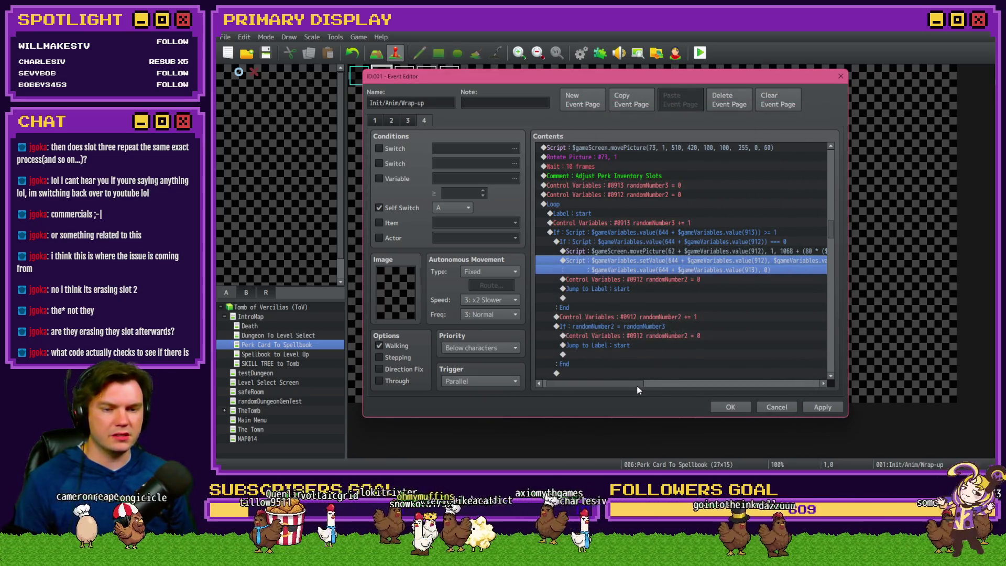
drag(637, 387, 643, 387)
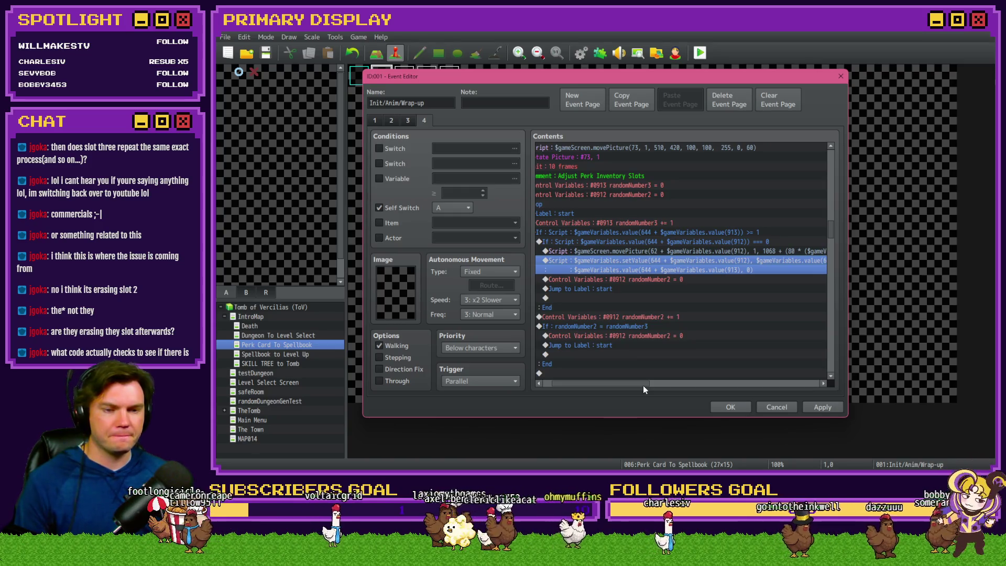
drag(642, 385, 644, 385)
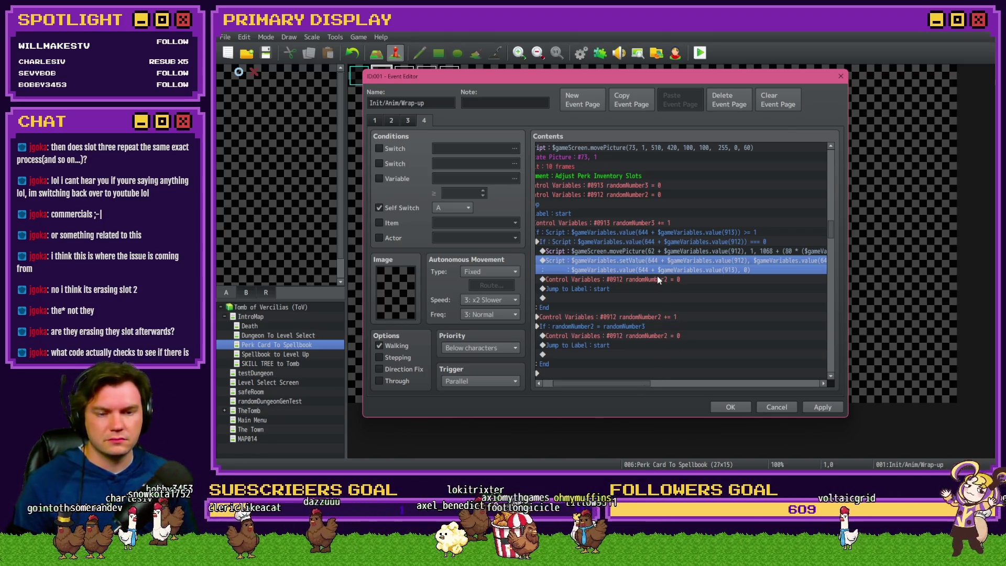
- Insert a 1-frame Wait after the setValue script and apply the event edits
key(Insert)
click(733, 152)
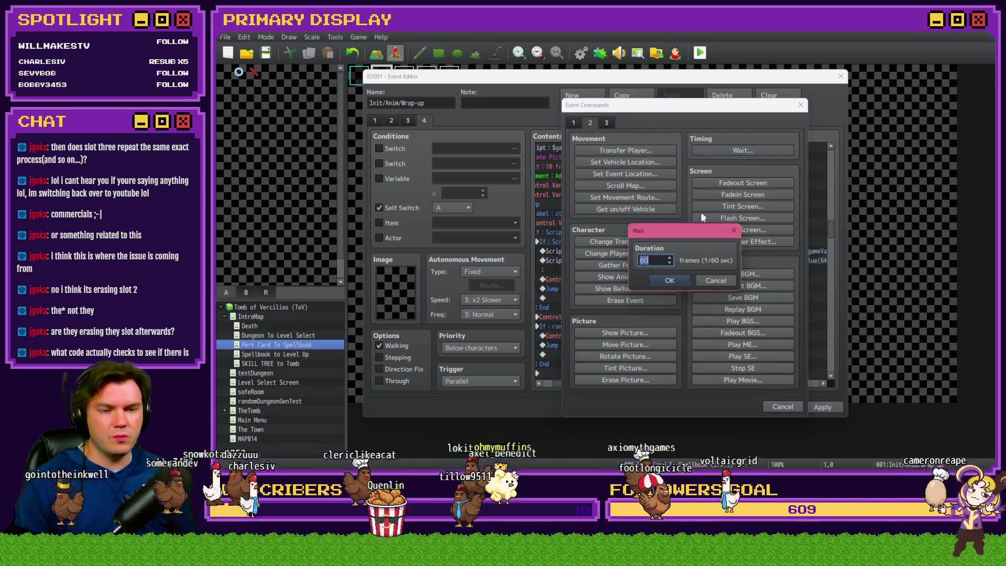
click(671, 282)
click(742, 269)
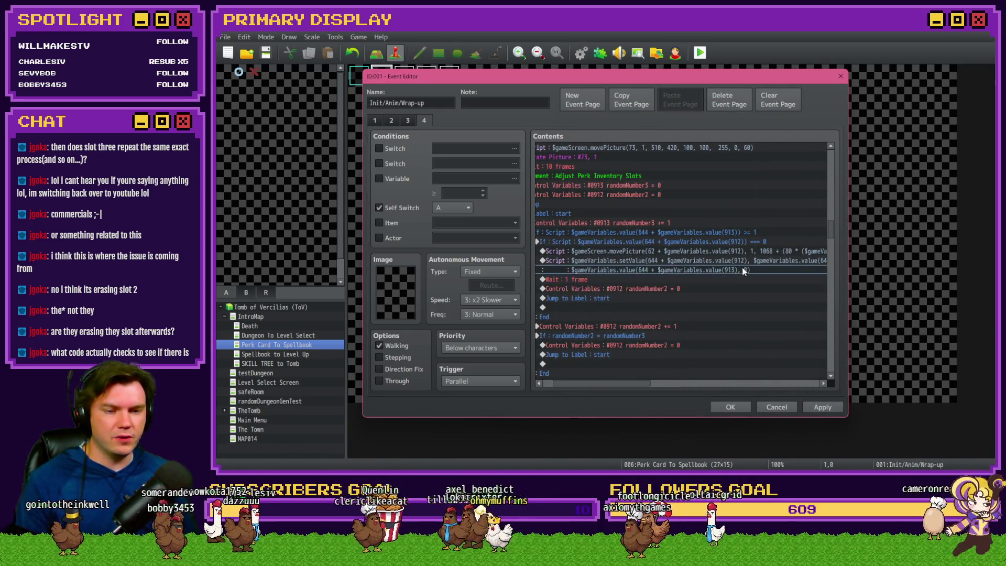
click(728, 265)
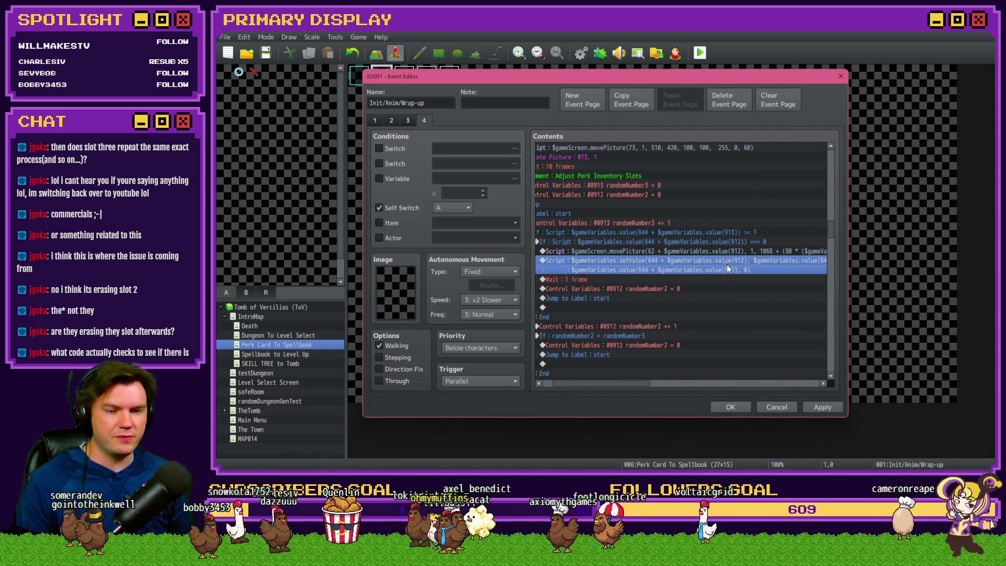
click(713, 289)
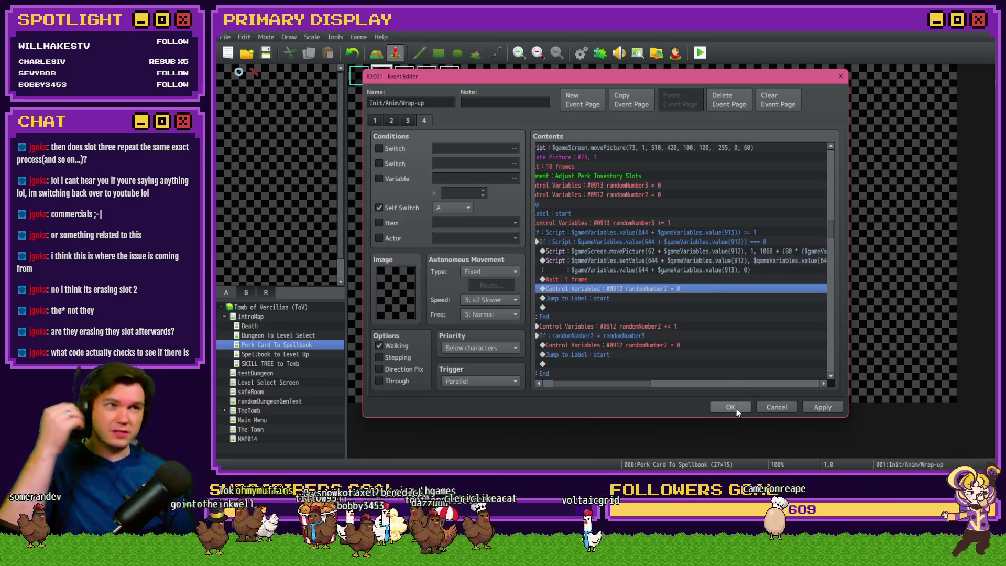
click(733, 407)
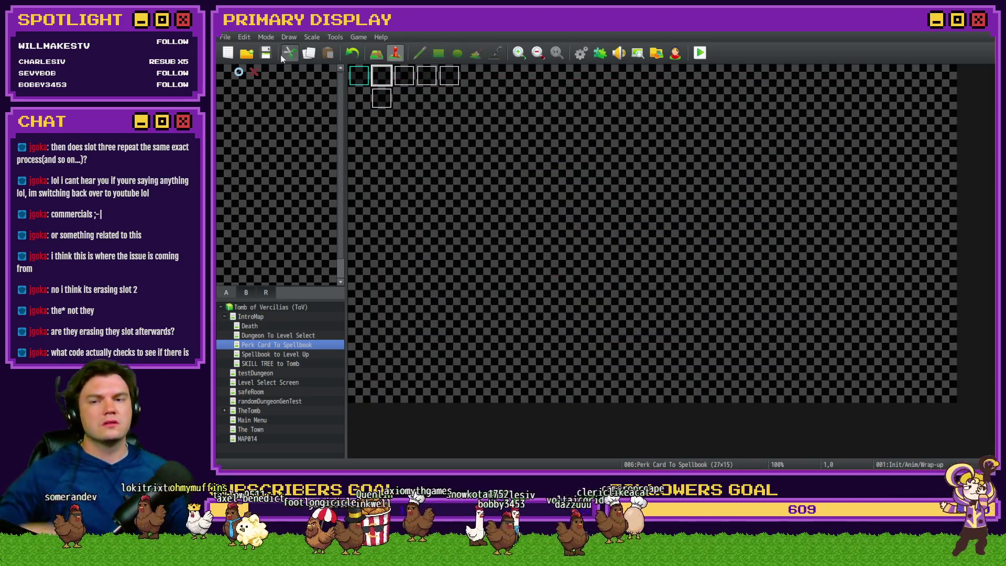
- Save, playtest, pick the wizard hat perk card, then open the debug view
click(270, 54)
click(381, 80)
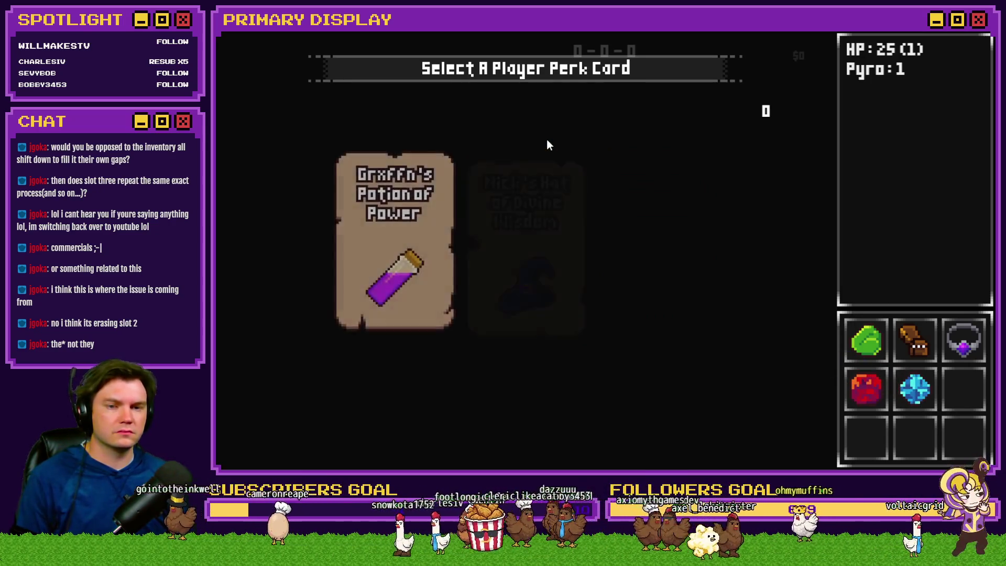
click(545, 184)
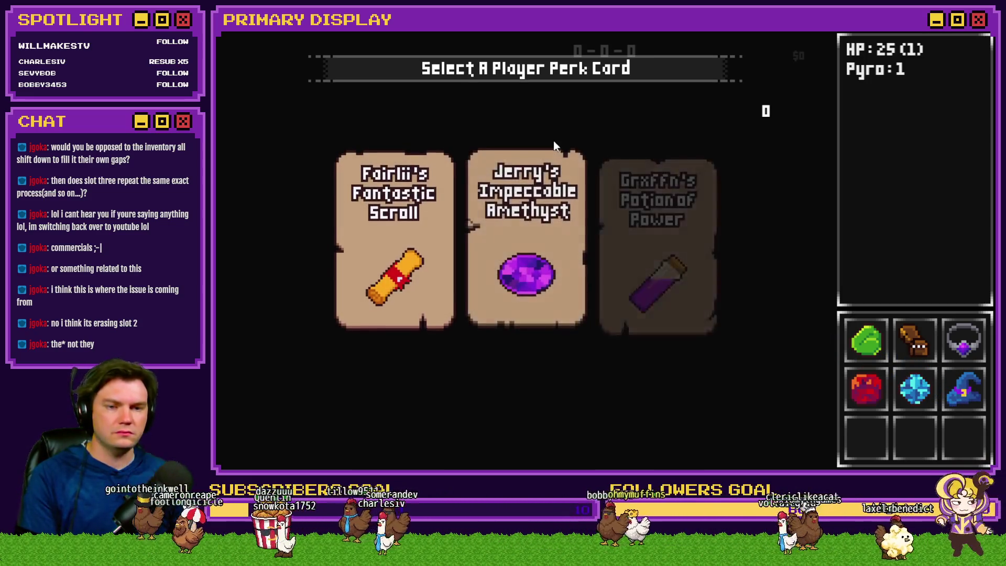
key(grave)
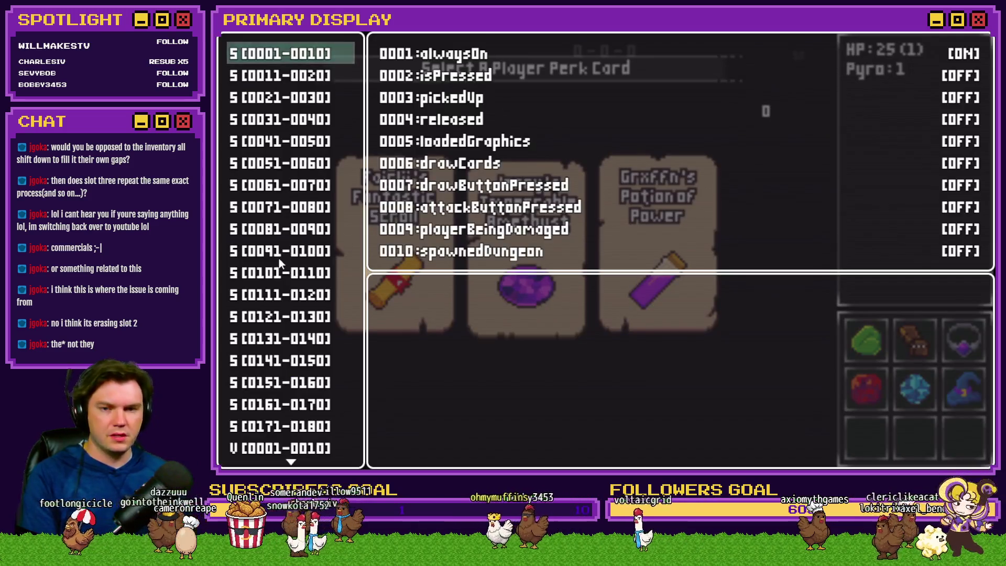
- Show debug variables 0641–0650 and set perkCardSelected6 to 3
scroll(282, 260, down, 5)
scroll(286, 256, down, 10)
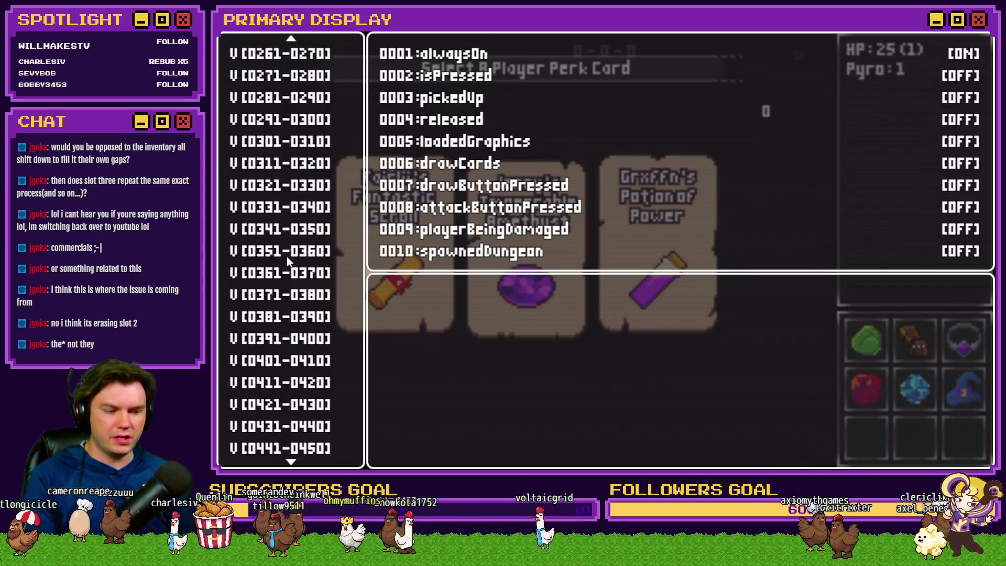
scroll(291, 258, down, 3)
click(291, 252)
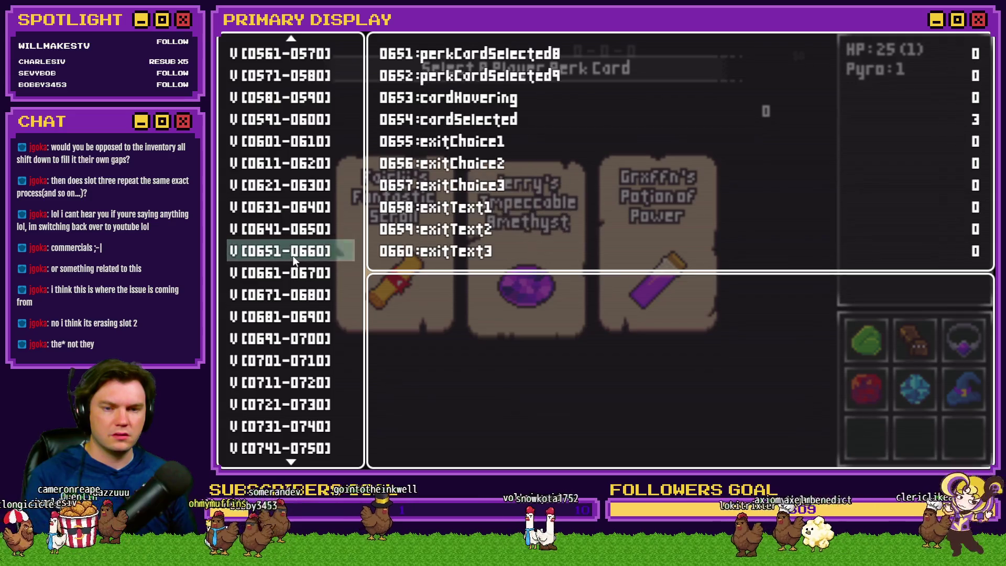
key(Up)
key(Up)
key(Down)
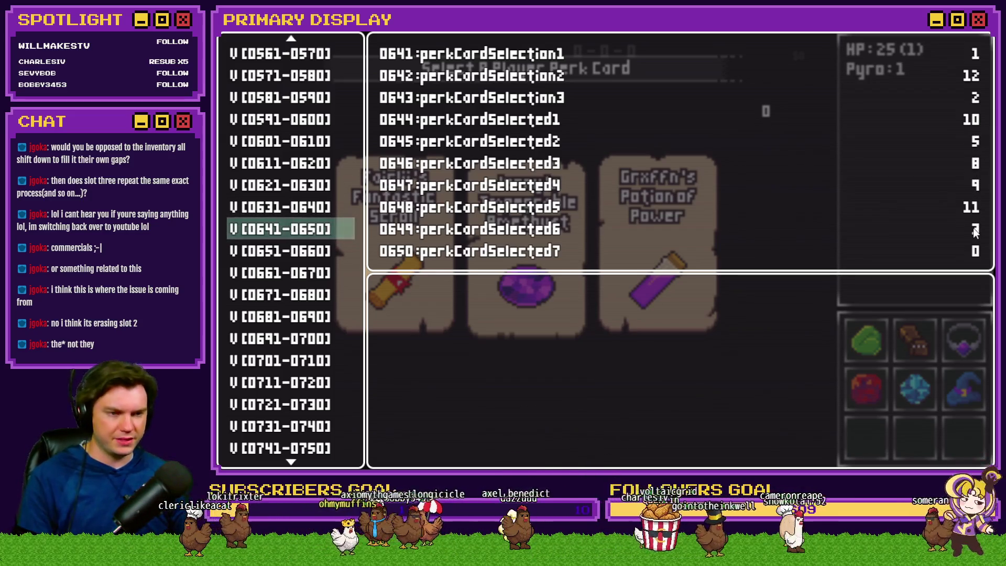
scroll(973, 227, down, 4)
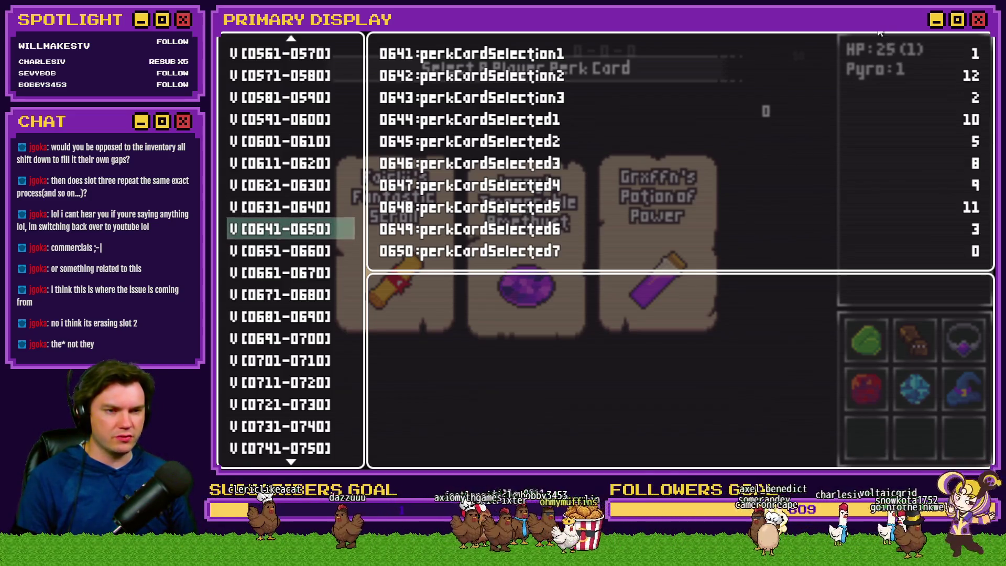
- Back in the game, pick the amethyst perk card and recheck the debug variables
key(grave)
click(527, 246)
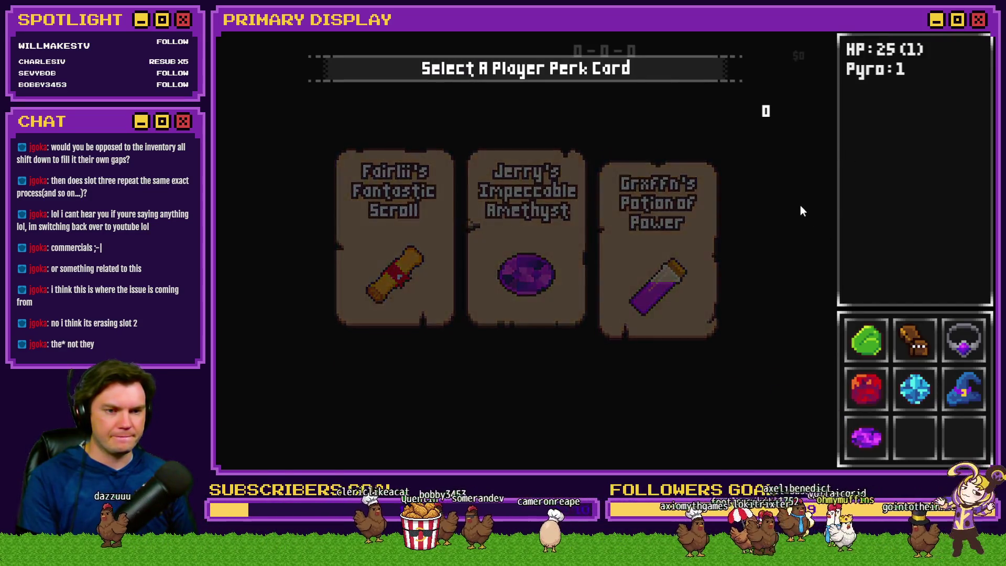
key(F9)
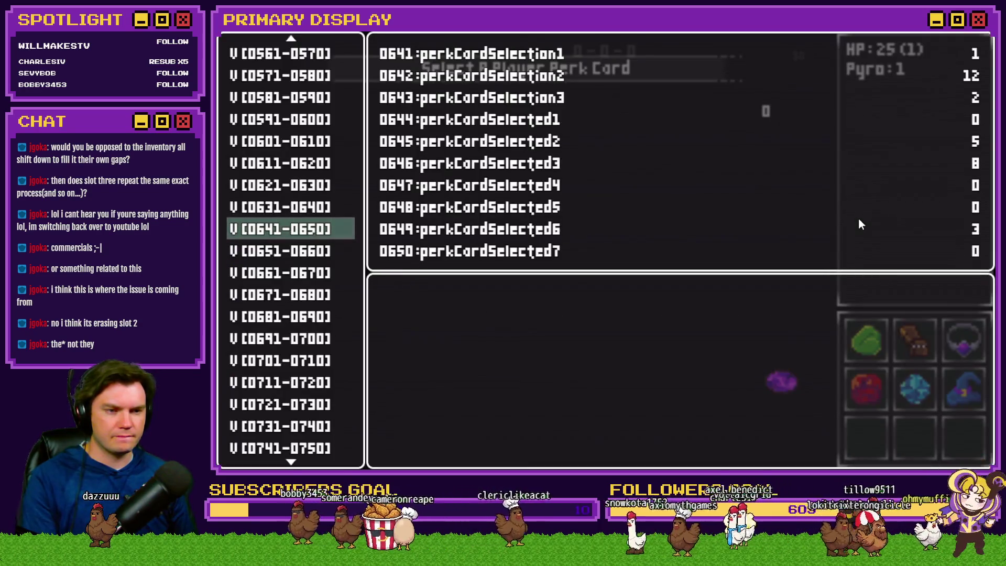
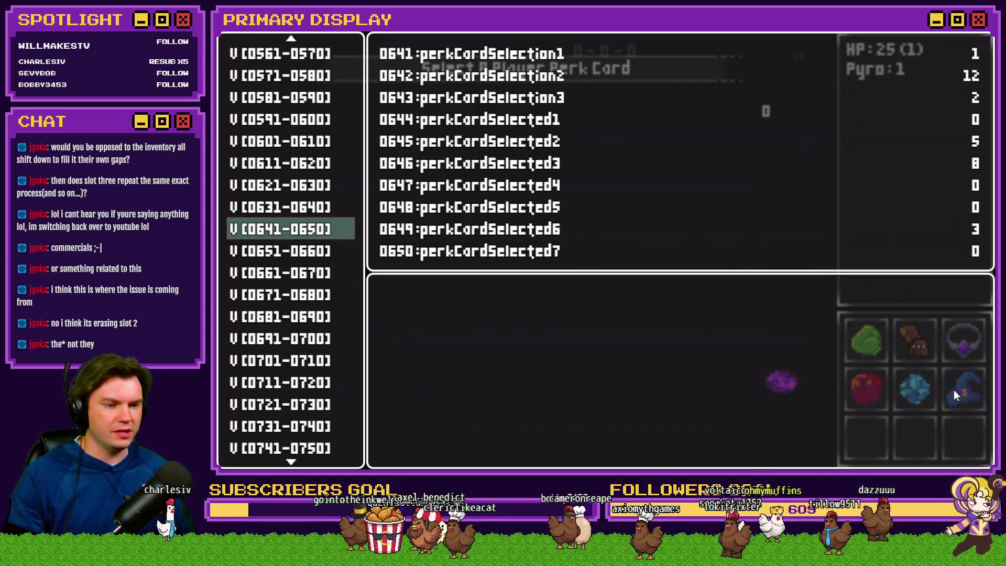
- Toggle the F9 debug view to compare perk slot variables 0641–0650 with the game, then restart
click(782, 383)
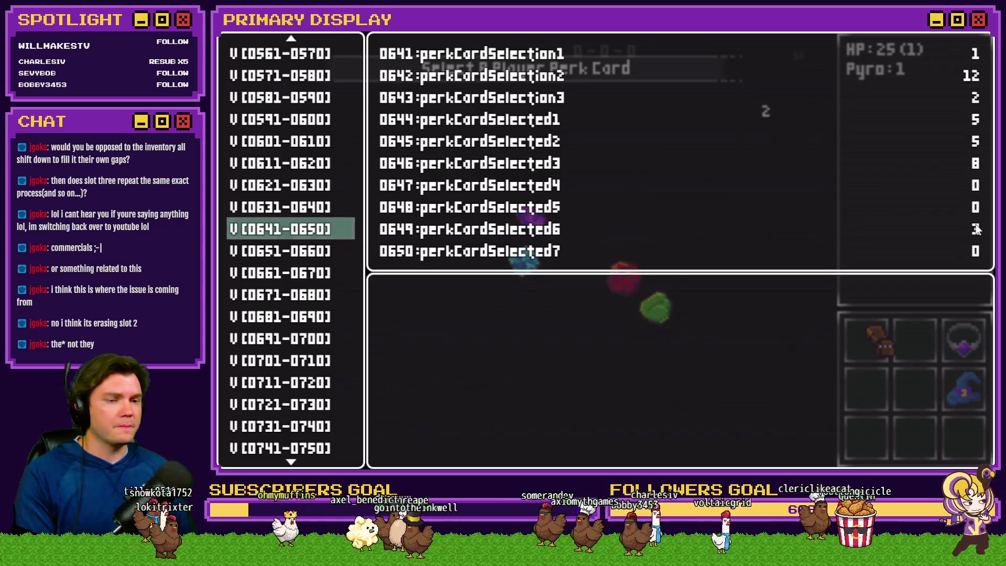
key(Escape)
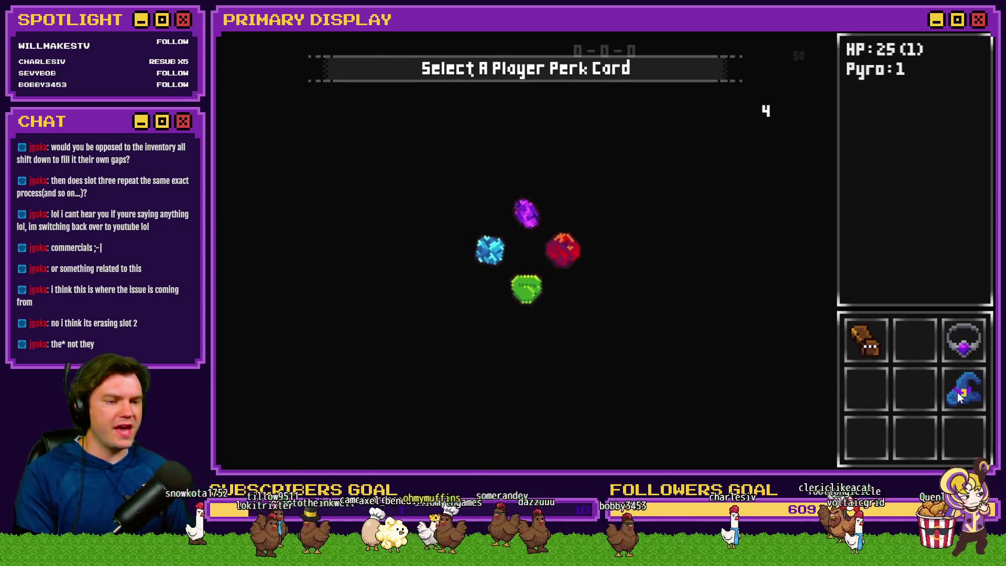
key(F9)
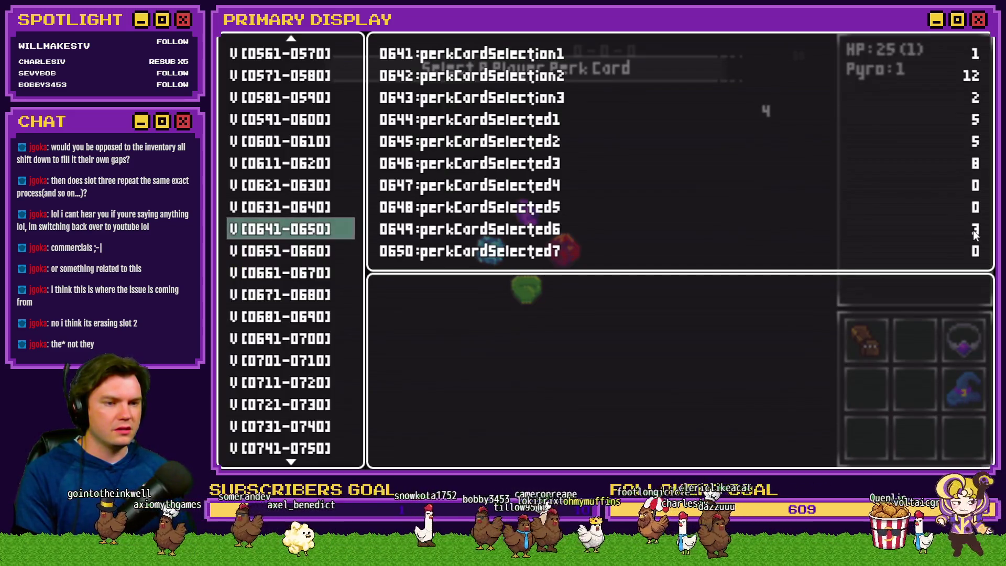
key(Escape)
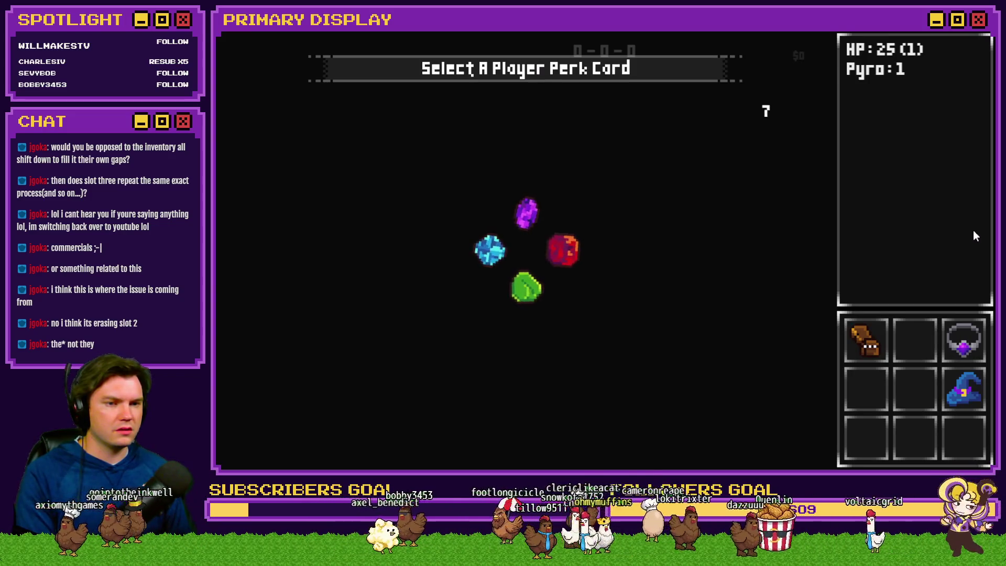
key(F9)
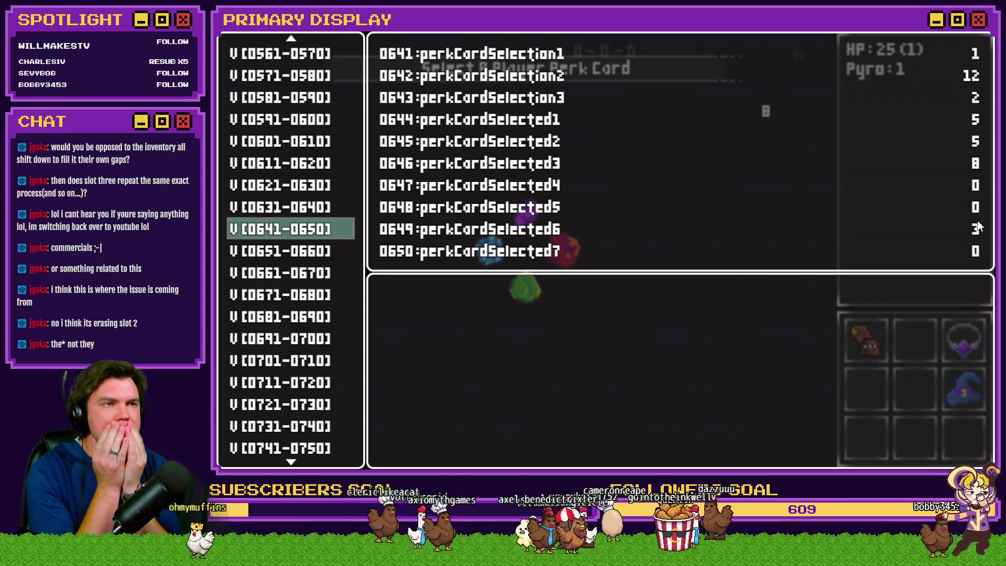
key(r)
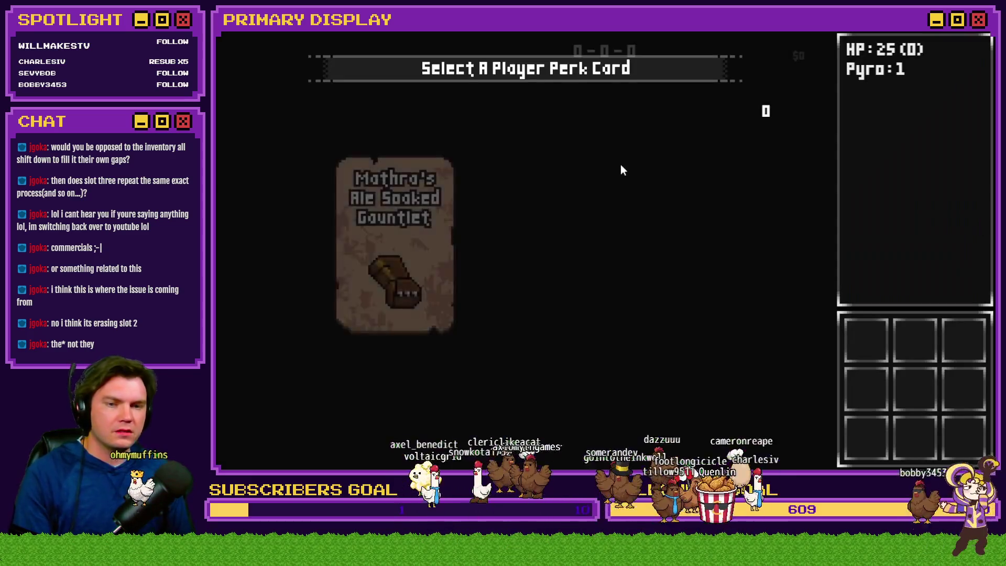
- Take the Amethyst, Spiked Pauldron, Fairlii's Fantastic Scroll, Sapphire and Jadeite cards, then exit the playtest
click(653, 212)
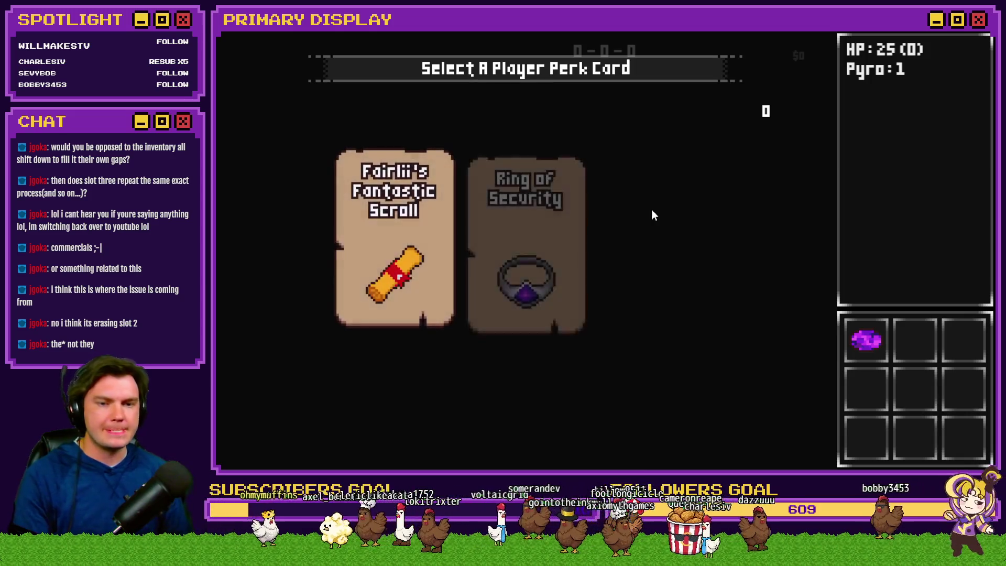
key(r)
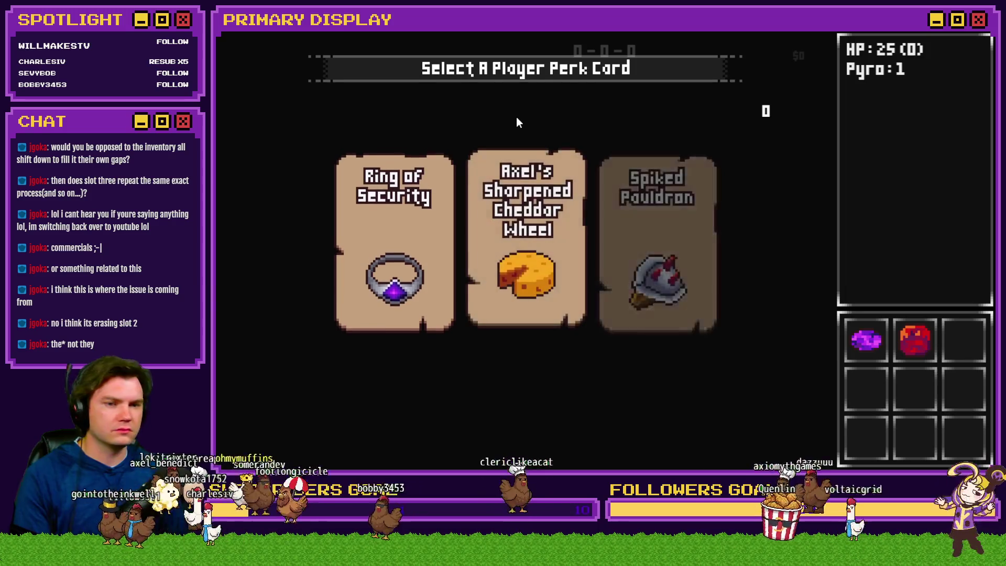
click(626, 210)
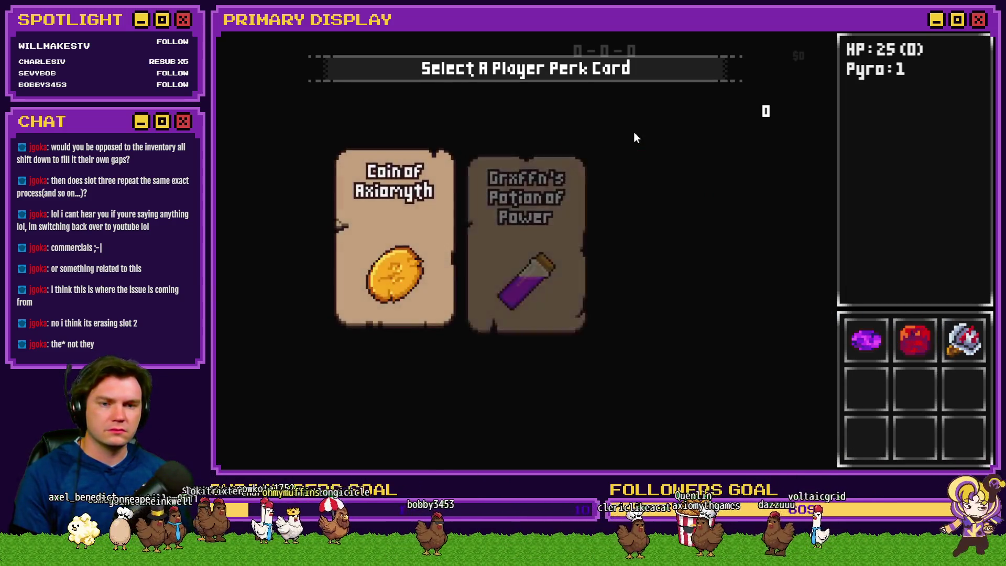
click(661, 217)
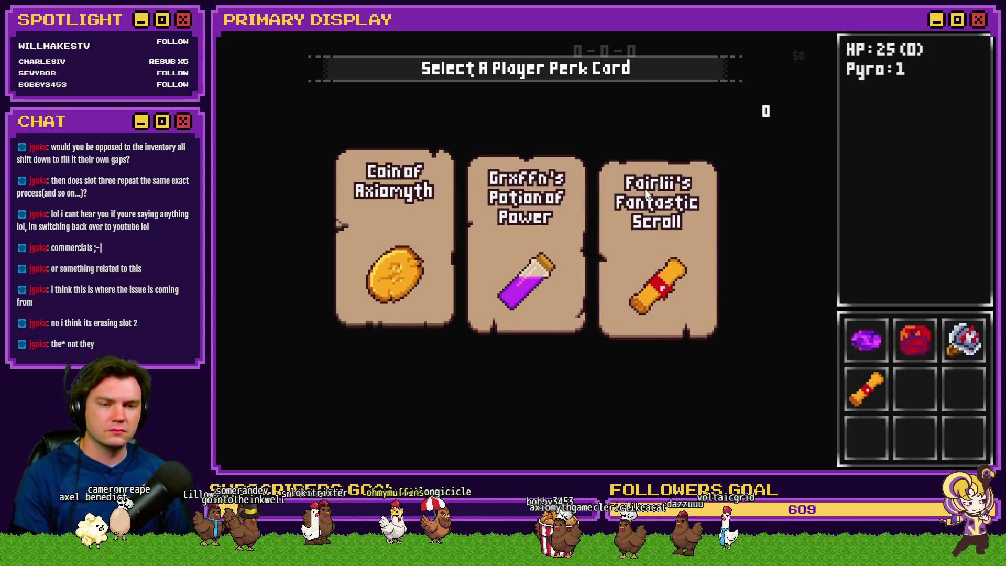
click(572, 243)
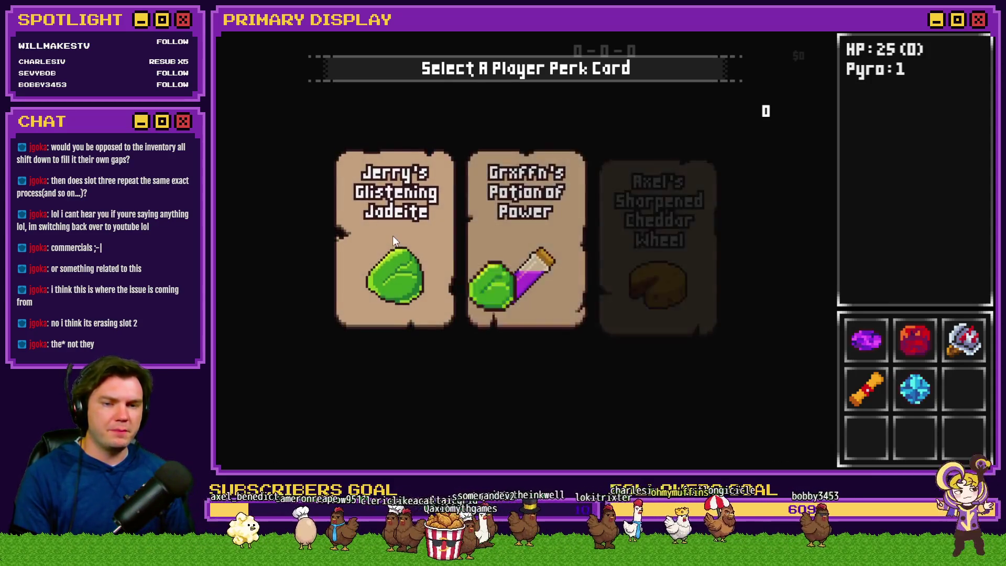
click(392, 235)
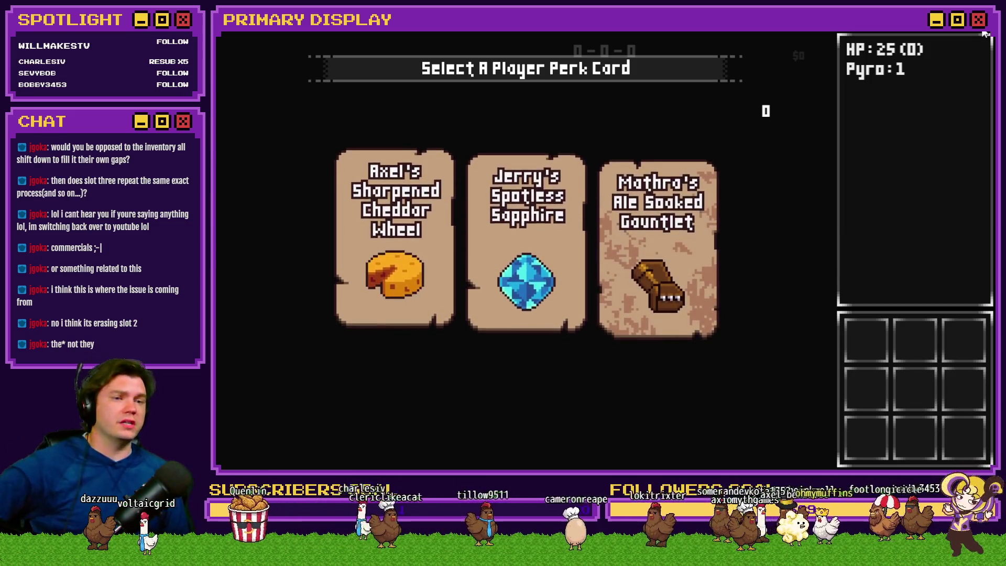
key(alt+F4)
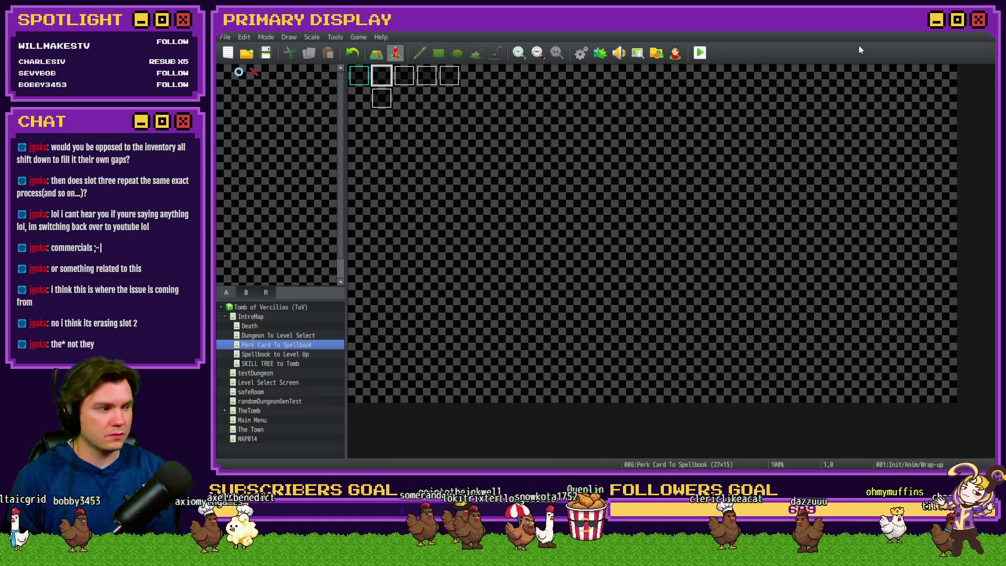
- Return to RPG Maker and open page 4 of the map event
key(alt+Tab)
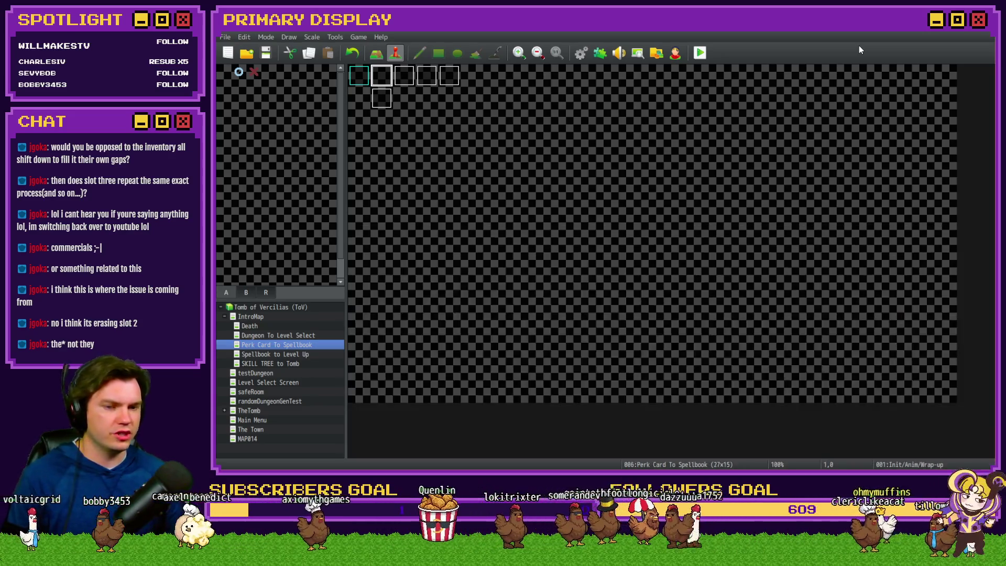
key(alt+Tab)
key(alt+Tab)
click(435, 285)
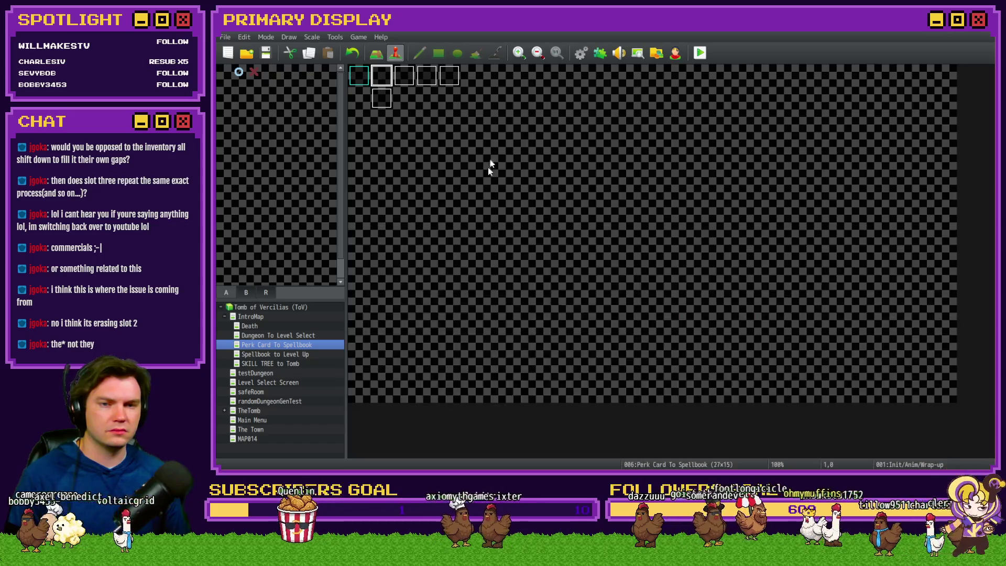
double_click(390, 86)
click(409, 121)
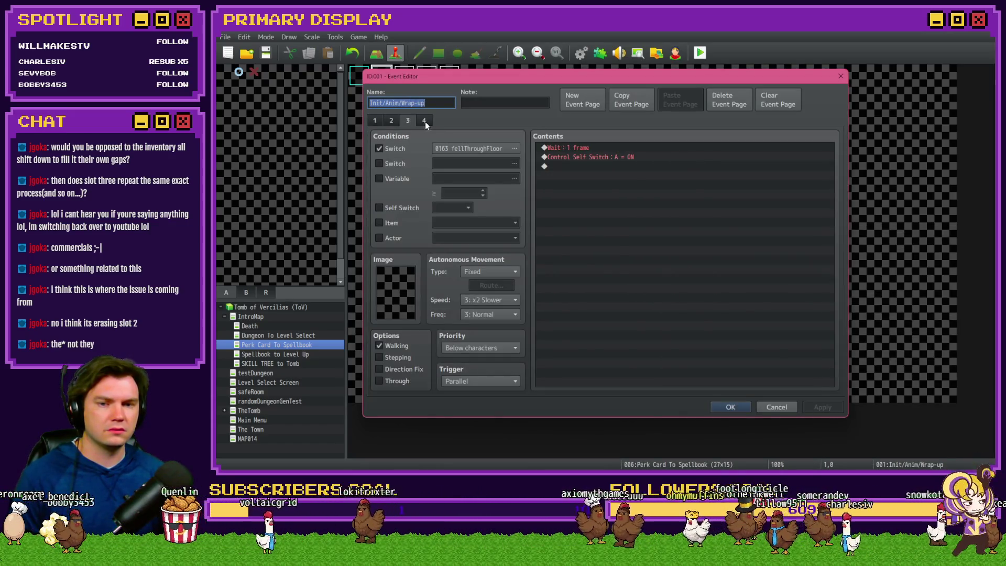
click(424, 121)
- Locate and select the If : Script block that checks the slot value
mouse_move(832, 158)
mouse_down()
mouse_move(836, 240)
mouse_move(836, 230)
mouse_up()
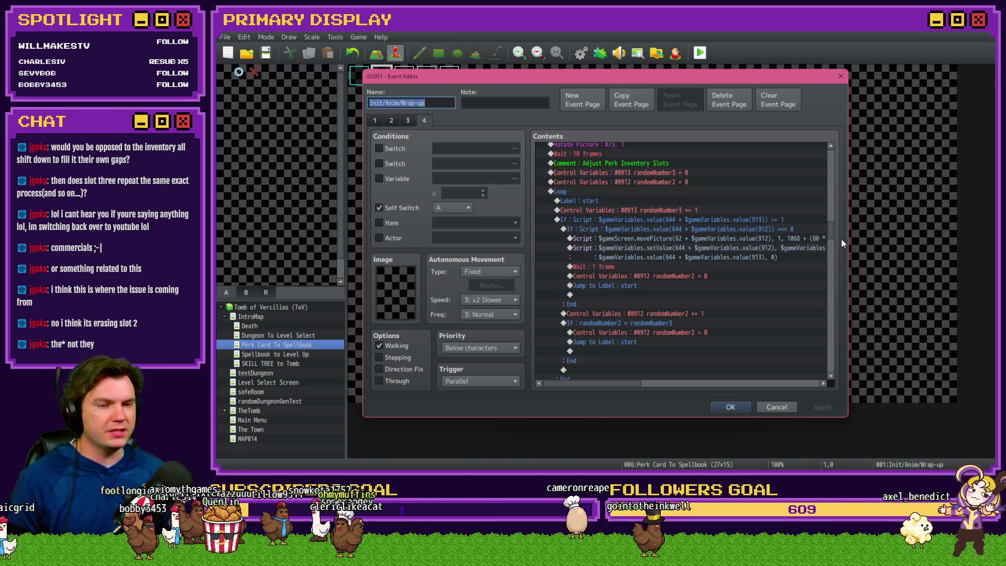
click(693, 218)
scroll(669, 278, down, 4)
scroll(670, 280, up, 3)
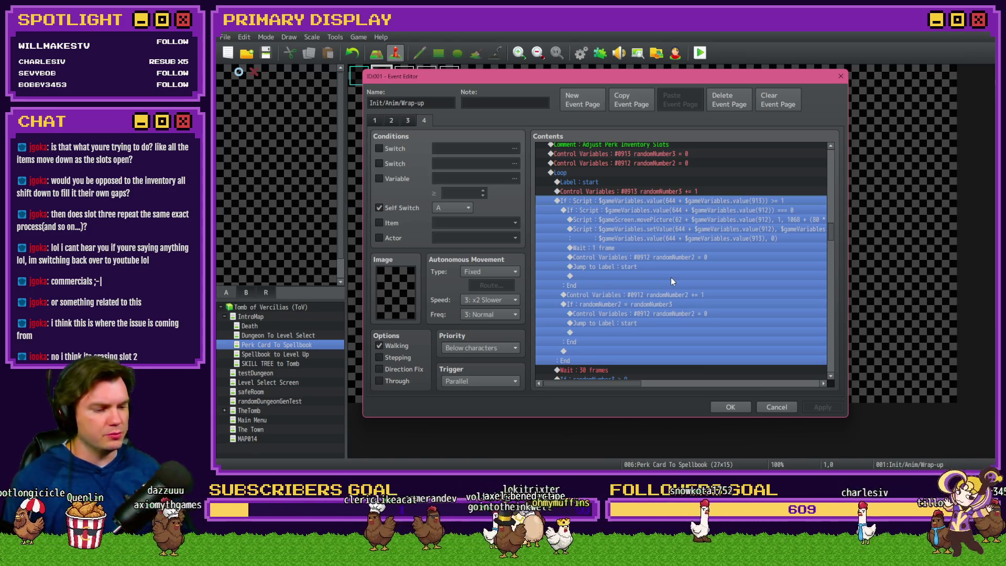
key(alt+Tab)
key(alt+Tab)
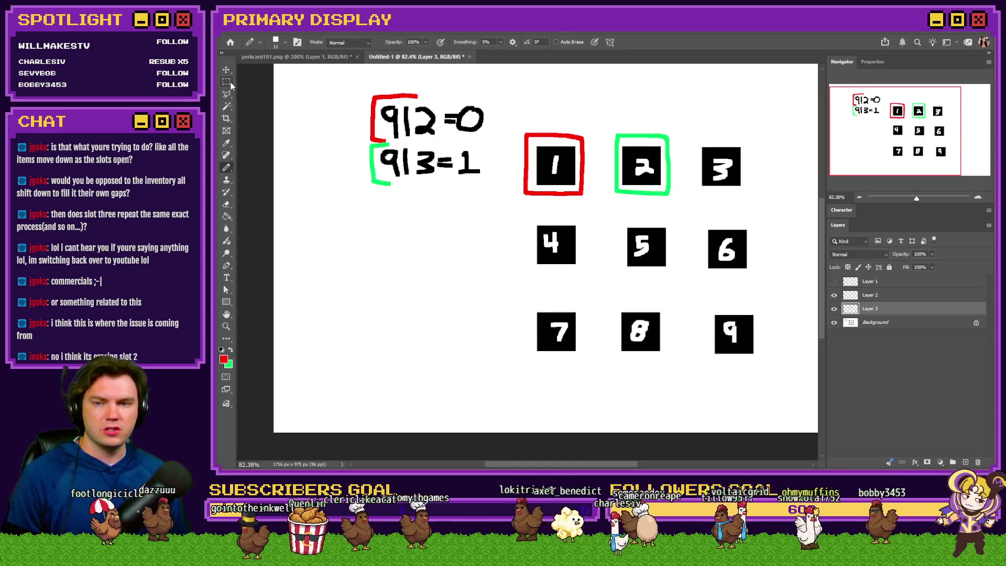
- Delete the old slot marking layers and add a fresh empty layer
click(229, 83)
click(966, 463)
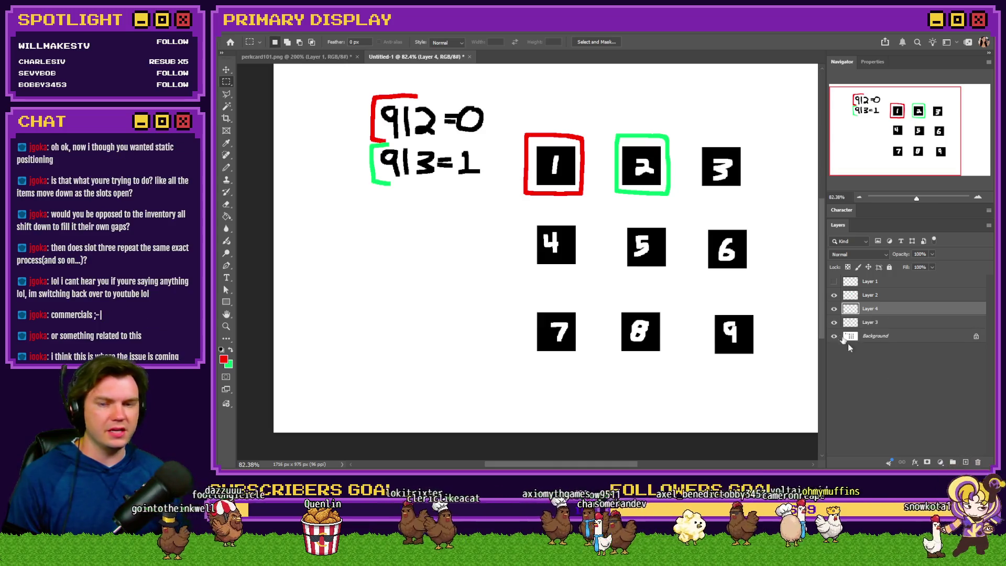
shift+click(888, 287)
key(Delete)
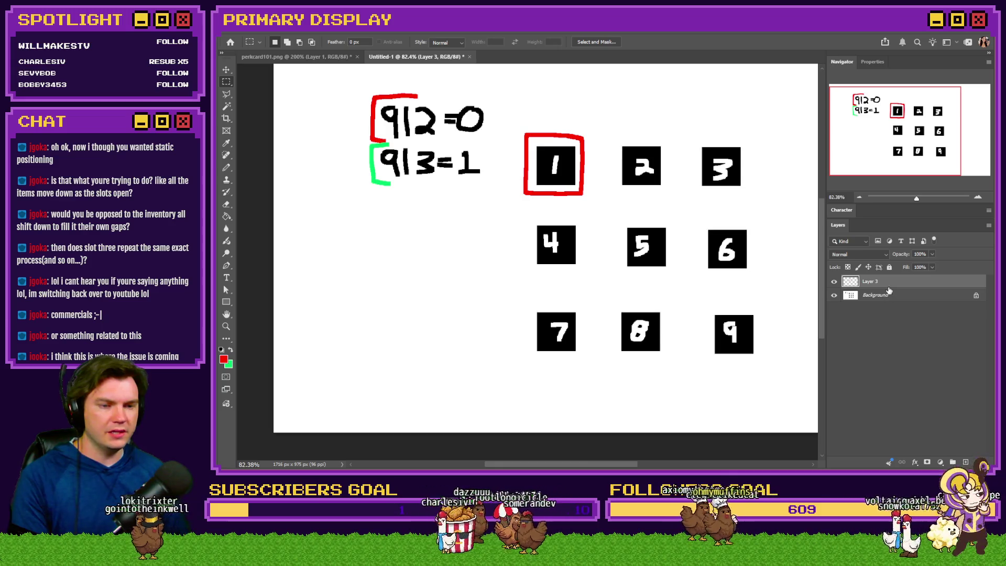
key(Delete)
click(965, 463)
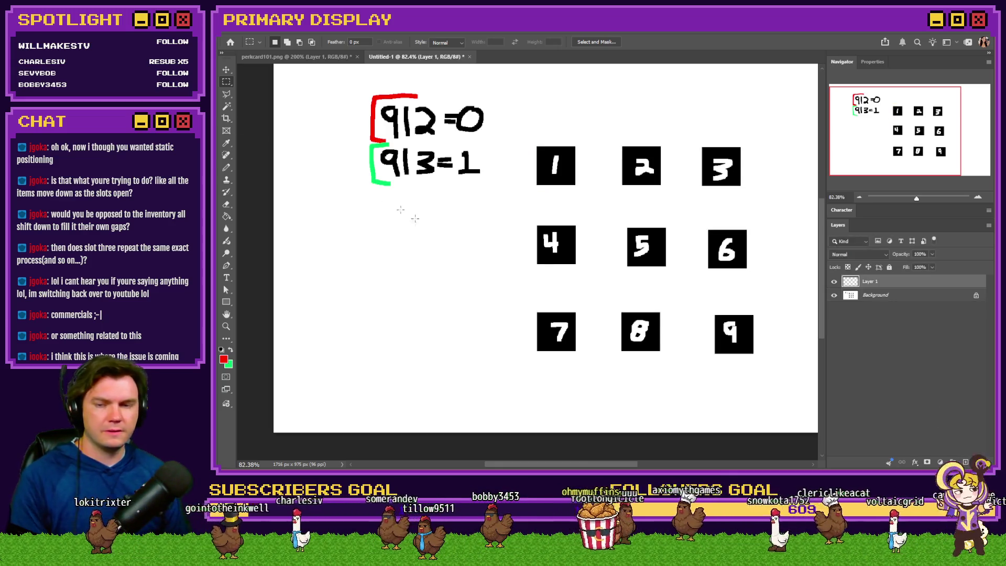
- With a green pencil, circle boxes 1, 4, 6 and 7
click(226, 168)
click(230, 349)
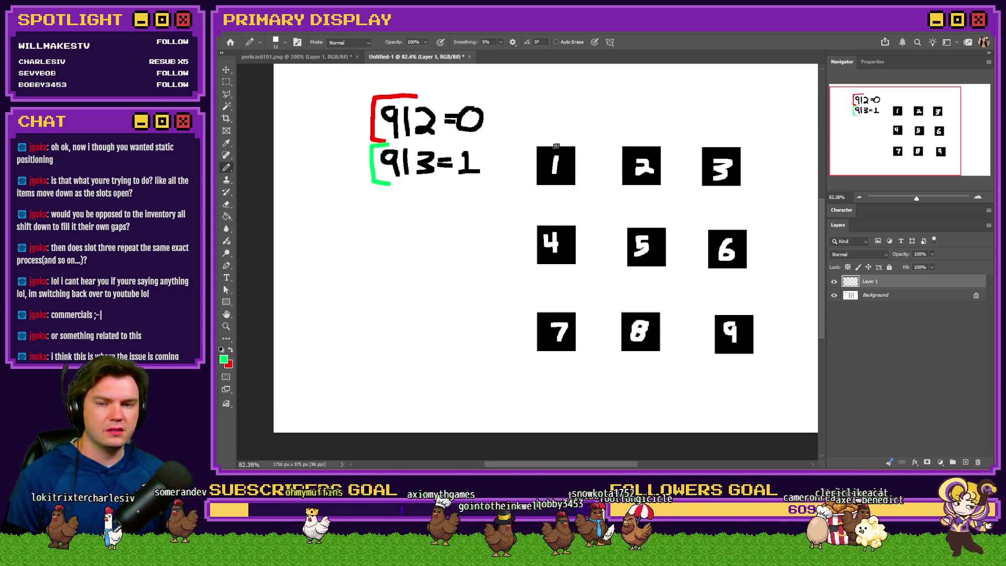
mouse_move(557, 136)
mouse_down()
mouse_move(530, 170)
mouse_move(571, 189)
mouse_move(557, 136)
mouse_move(537, 181)
mouse_move(565, 148)
mouse_up()
key(ctrl+z)
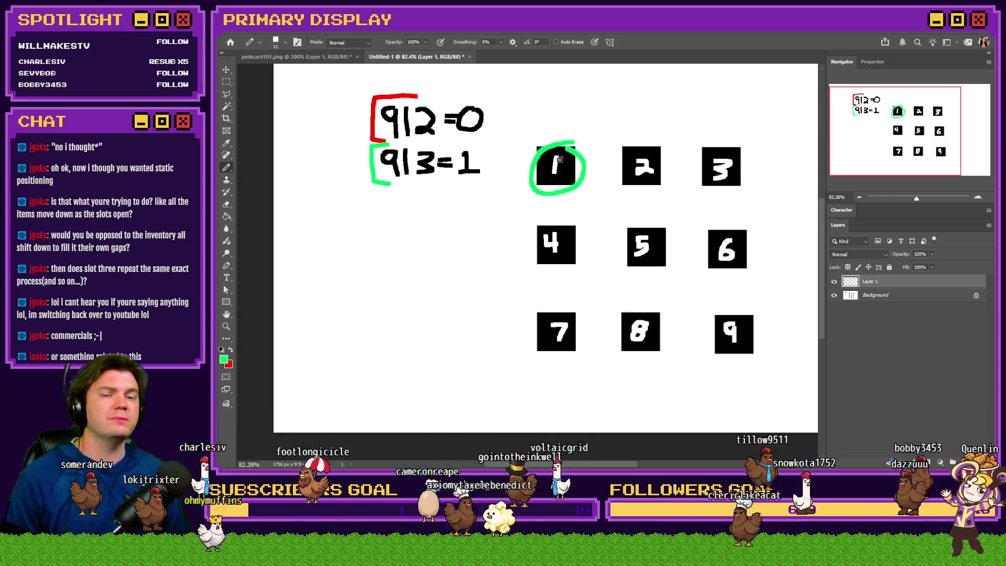
mouse_move(582, 224)
mouse_down()
mouse_move(538, 235)
mouse_move(569, 224)
mouse_up()
mouse_move(744, 230)
mouse_down()
mouse_move(693, 254)
mouse_move(747, 236)
mouse_up()
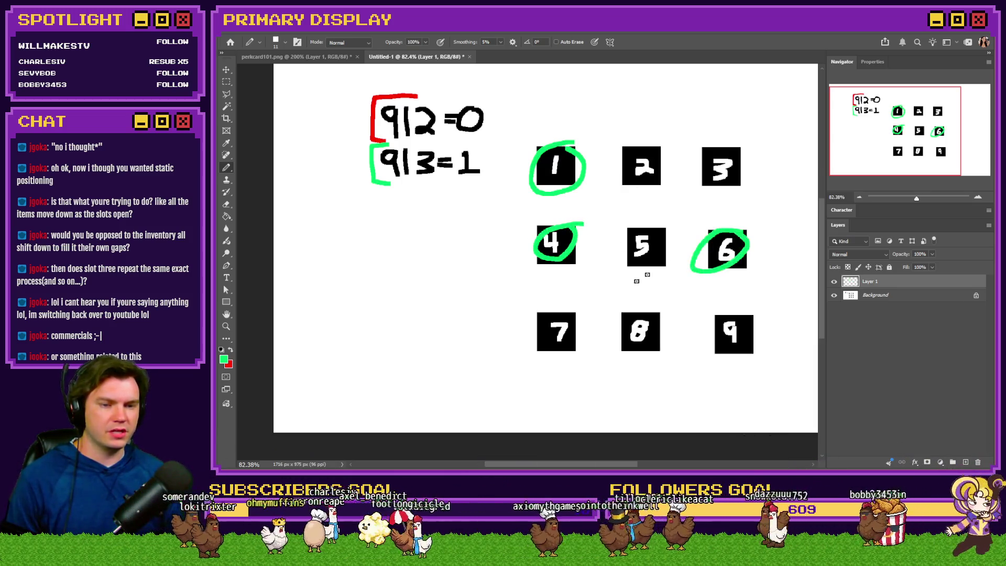
drag(557, 311, 572, 303)
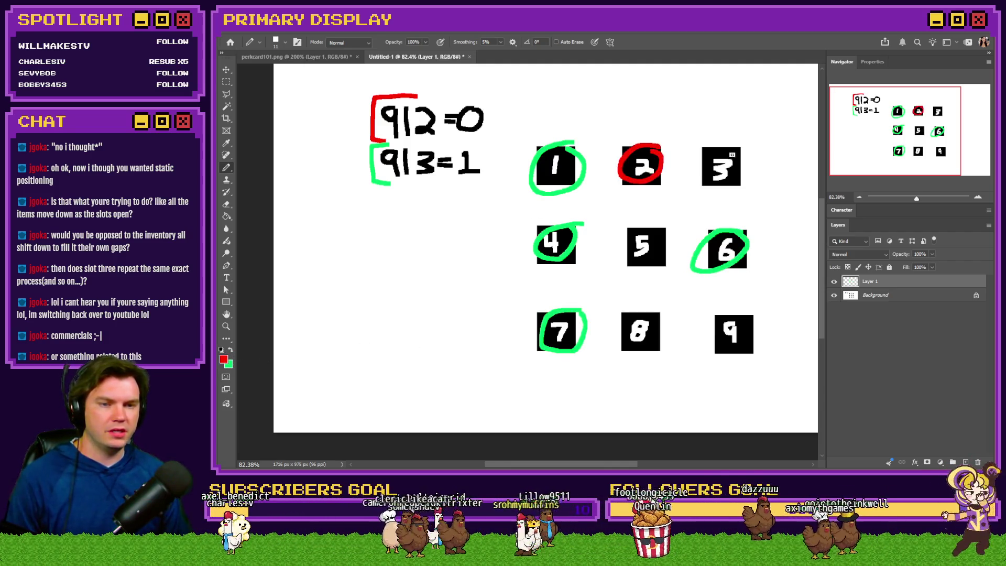
- Circle boxes 3, 5 and 8 in red
drag(746, 149, 744, 149)
drag(661, 232, 647, 268)
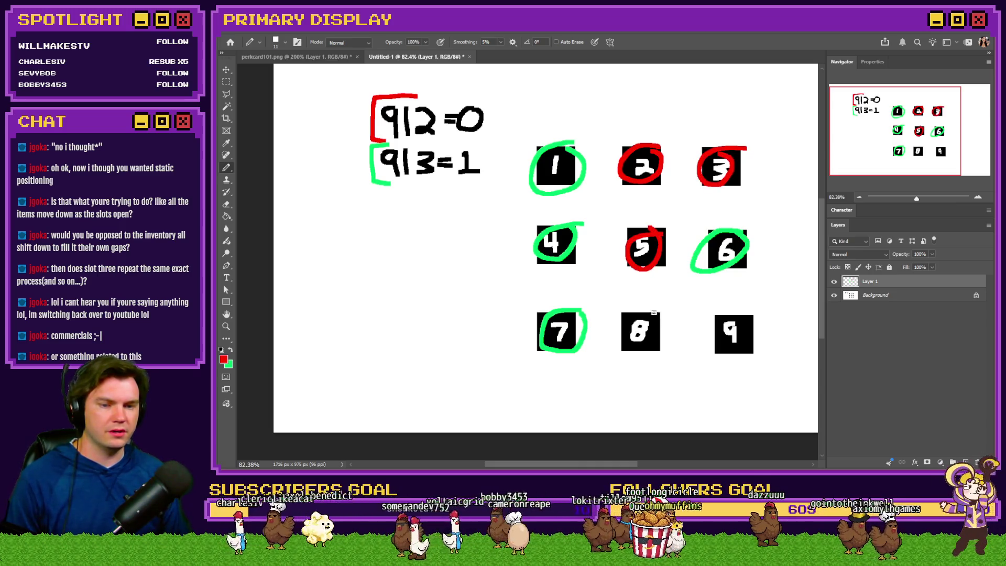
drag(653, 313, 650, 317)
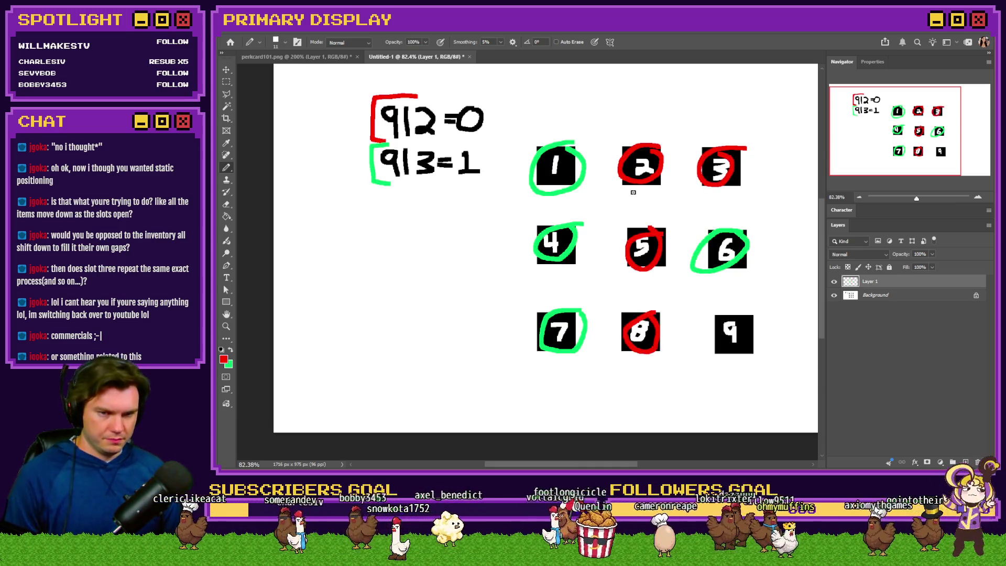
click(226, 82)
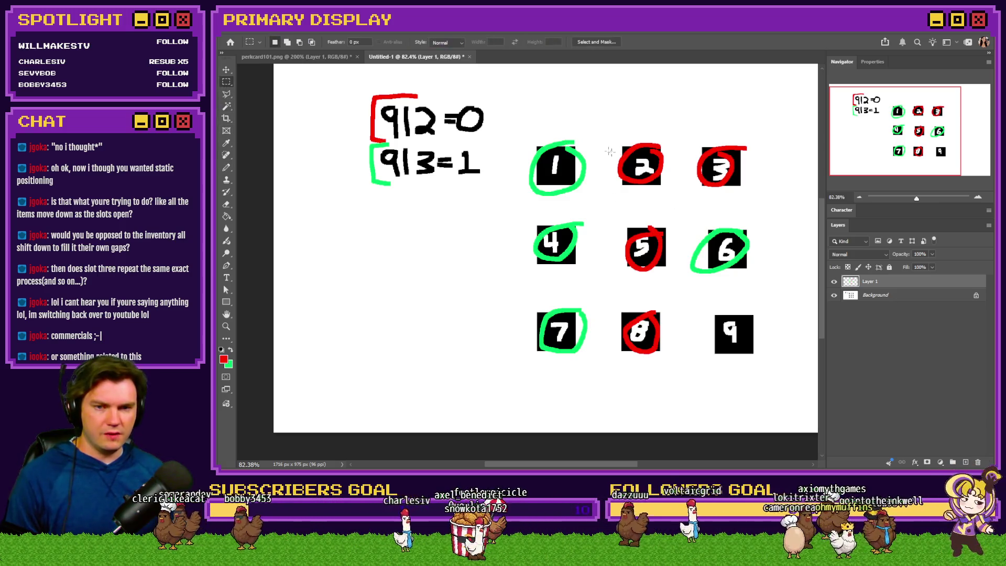
- Move the green circles, including slot 6's, off the grid to the blank left area
drag(511, 125, 615, 366)
mouse_move(597, 231)
mouse_down()
mouse_move(501, 276)
mouse_move(376, 273)
mouse_up()
mouse_move(752, 223)
mouse_down()
mouse_move(650, 256)
mouse_move(683, 277)
mouse_move(437, 265)
mouse_up()
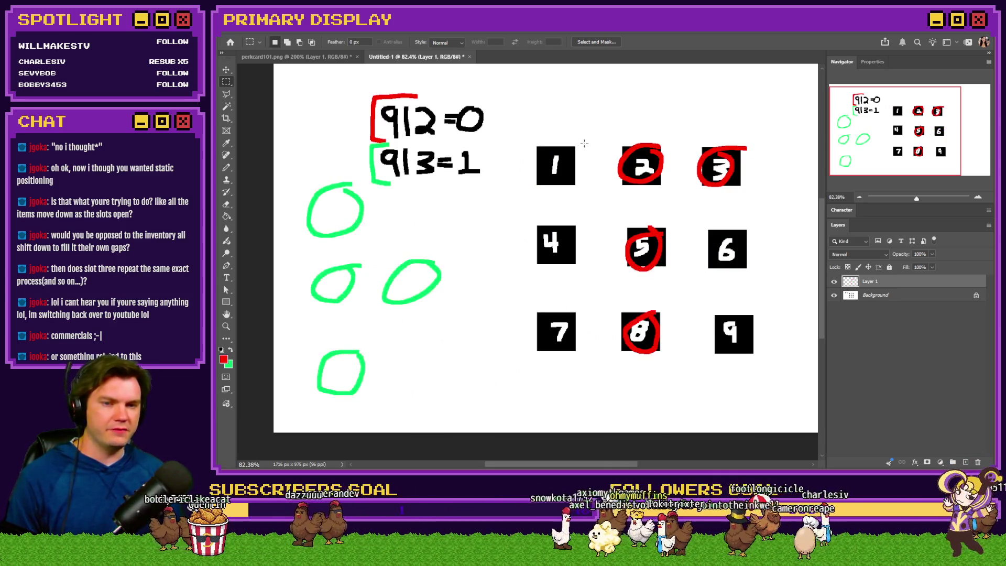
drag(574, 220, 547, 253)
drag(578, 317, 539, 361)
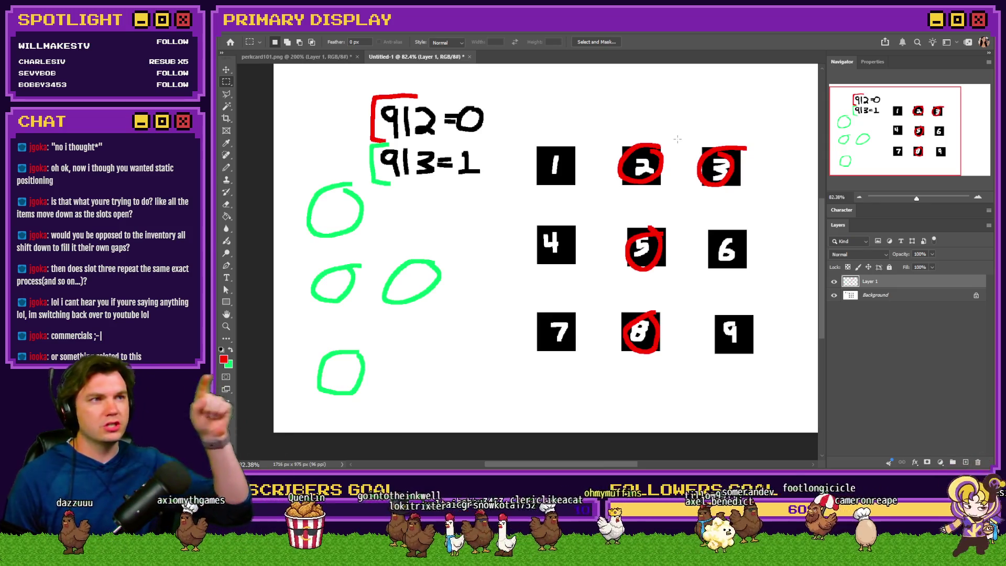
- Move the red circle from slot 2 onto slot 1
drag(670, 134, 611, 190)
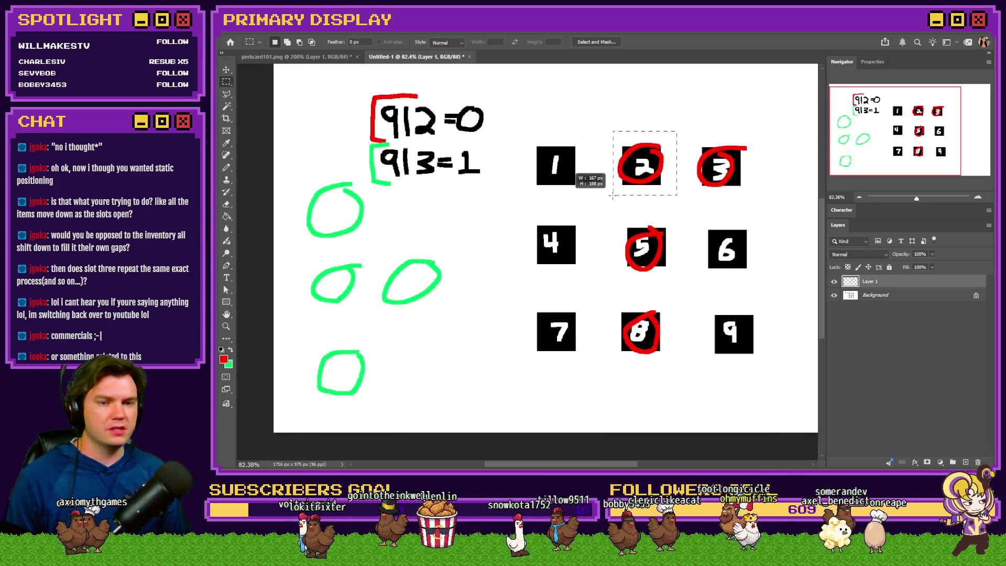
click(590, 140)
drag(587, 139, 530, 198)
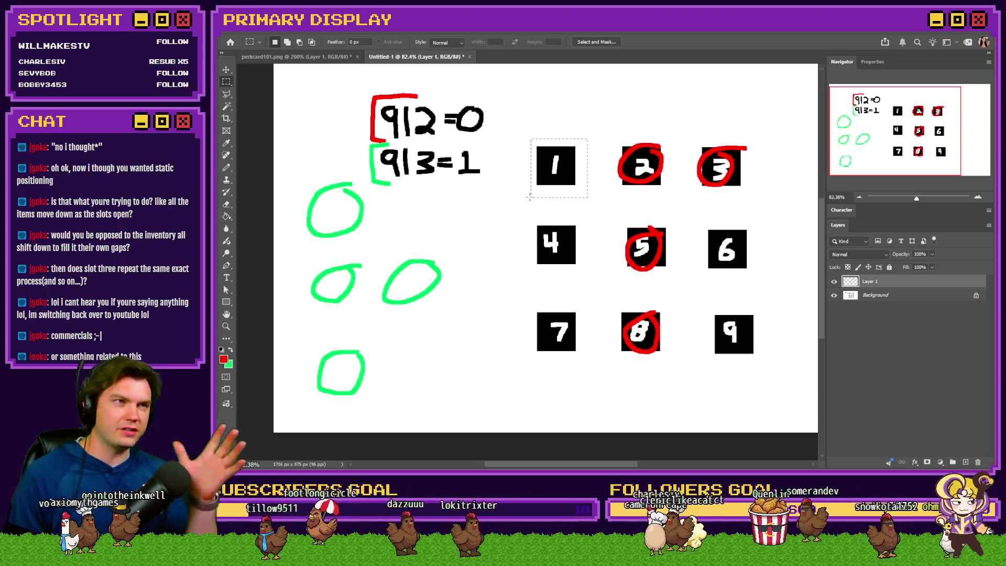
drag(671, 132, 615, 193)
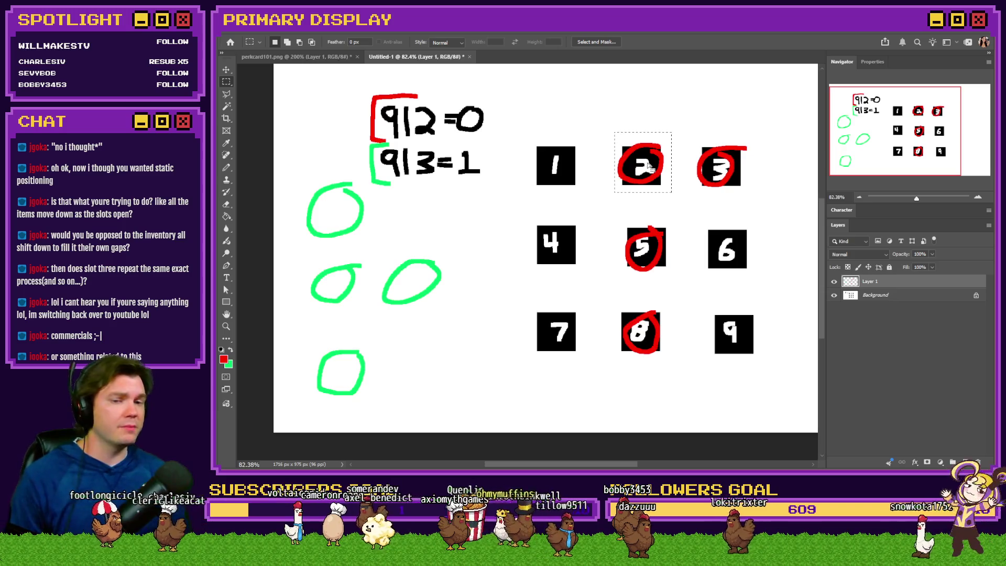
mouse_move(656, 175)
mouse_down()
mouse_move(595, 164)
mouse_move(570, 176)
mouse_up()
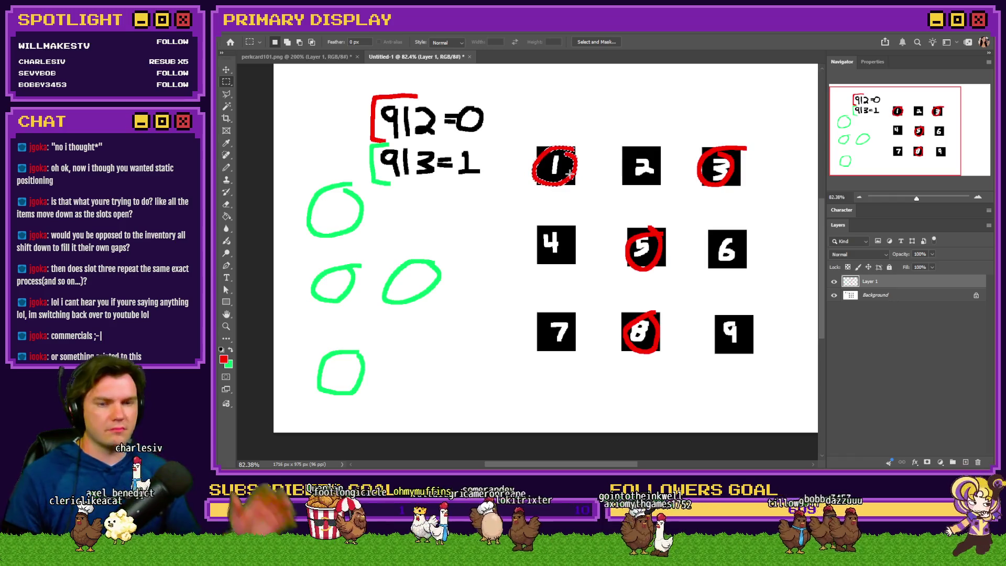
- Move the red circle from slot 5 up onto slot 3
drag(667, 139, 617, 193)
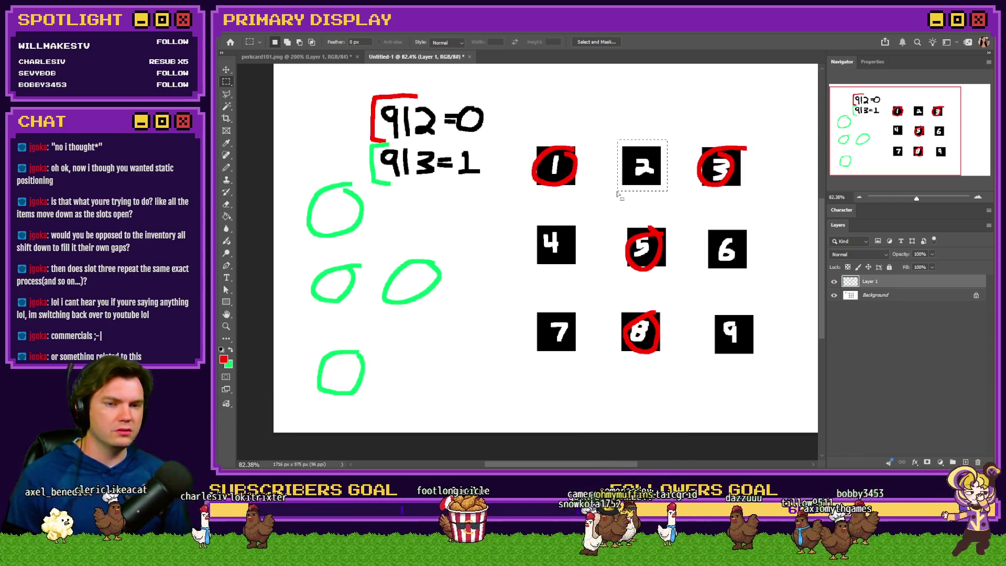
click(618, 193)
mouse_move(764, 132)
mouse_down()
mouse_move(694, 179)
mouse_move(693, 199)
mouse_up()
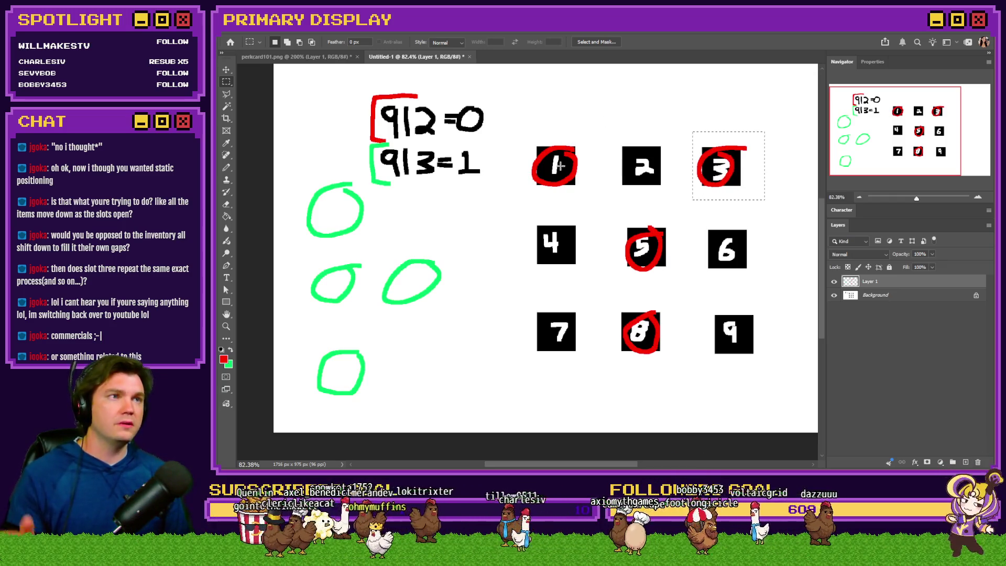
key(ctrl+z)
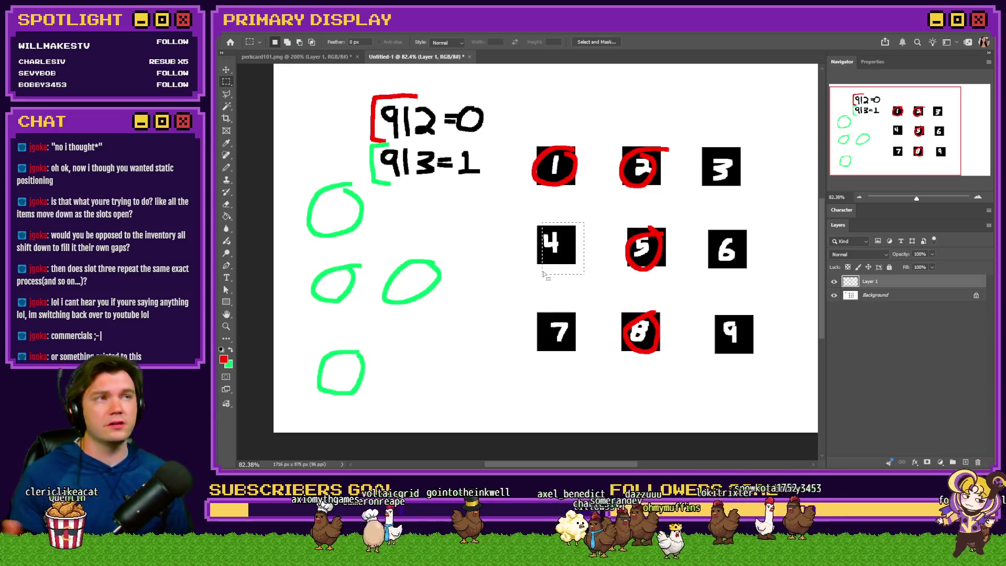
mouse_move(686, 211)
mouse_down()
mouse_move(623, 277)
mouse_move(648, 256)
mouse_up()
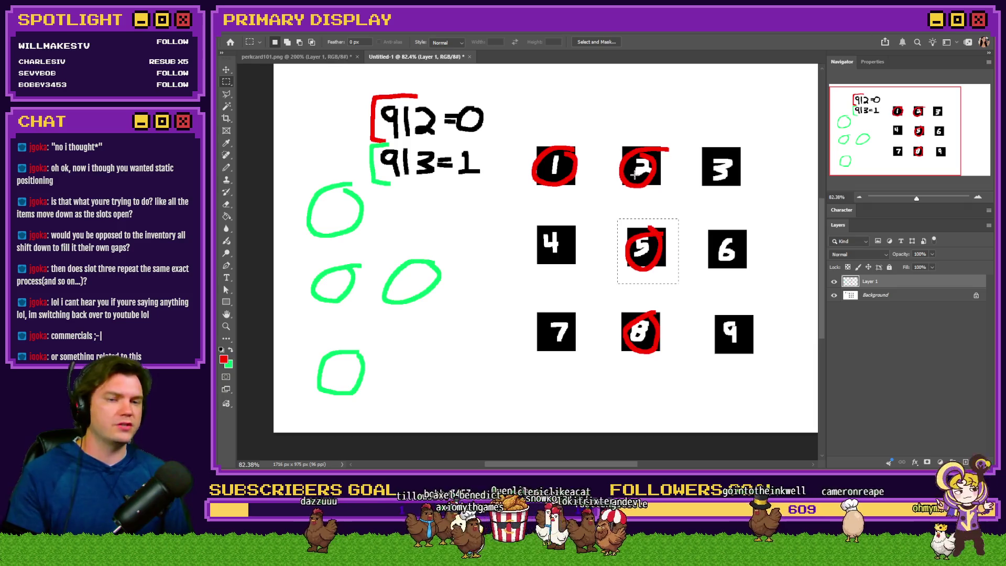
drag(650, 270, 726, 187)
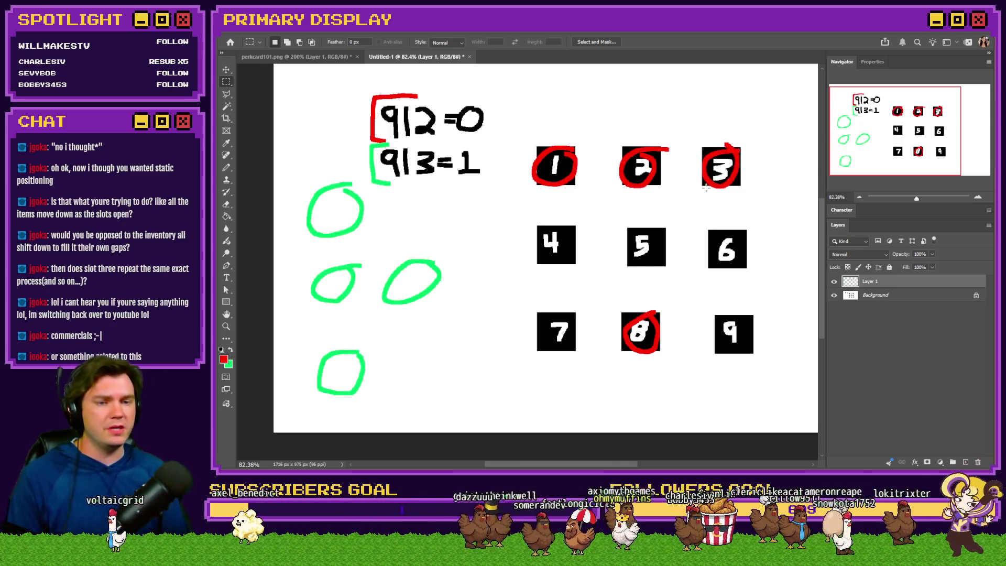
key(alt+Tab)
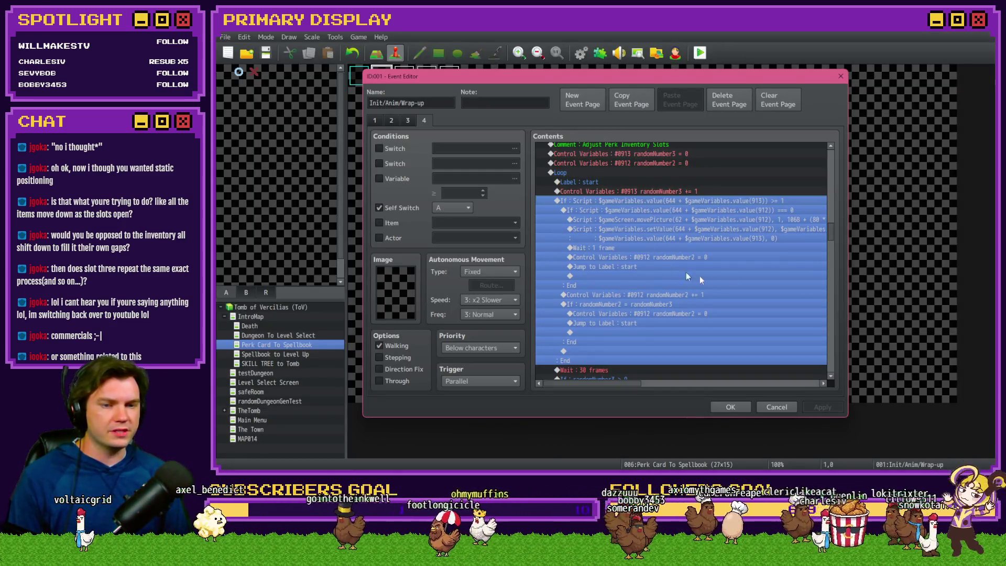
- Inspect the loop's inner If block and the Control Variables #0913 += 1 line
click(707, 214)
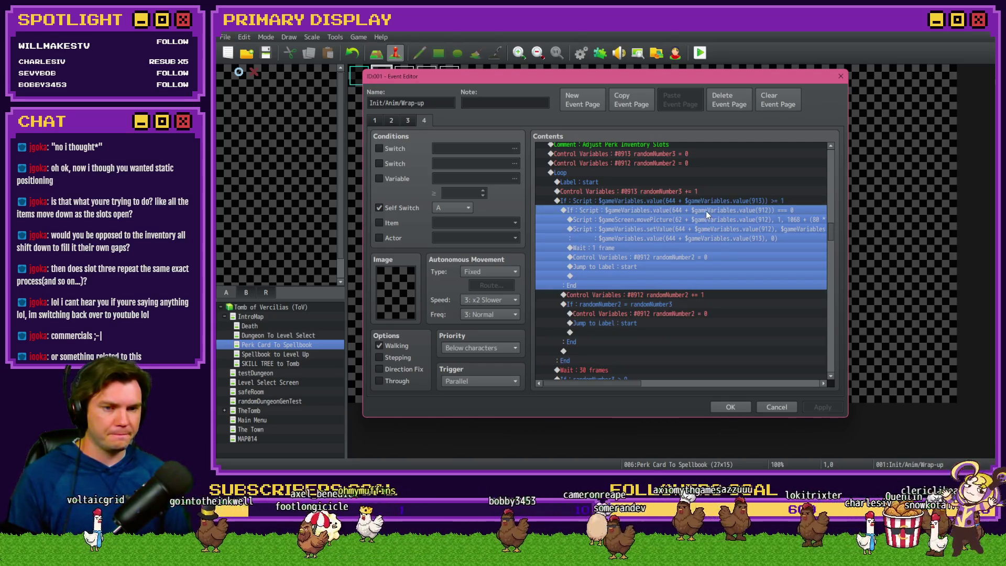
click(686, 192)
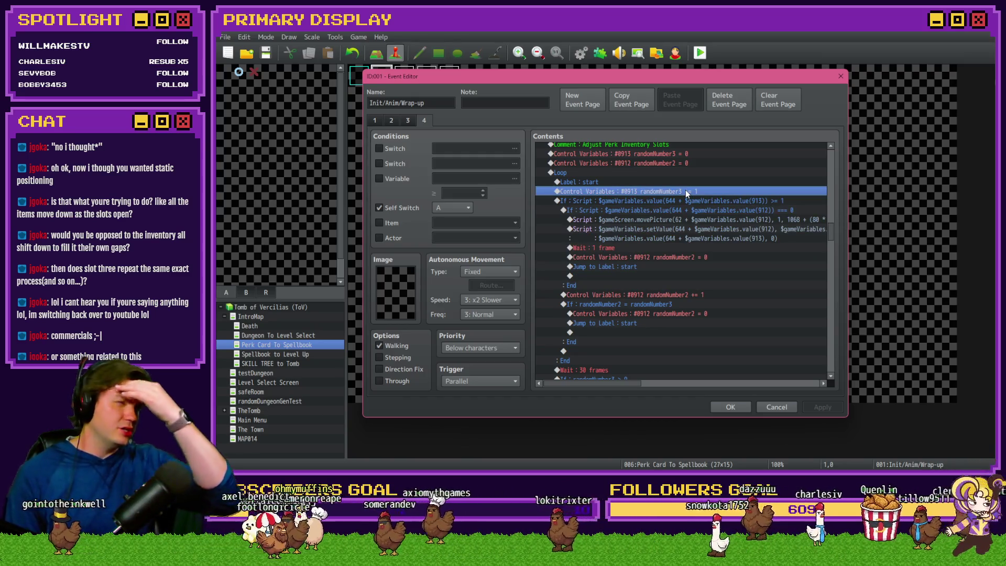
key(alt+Tab)
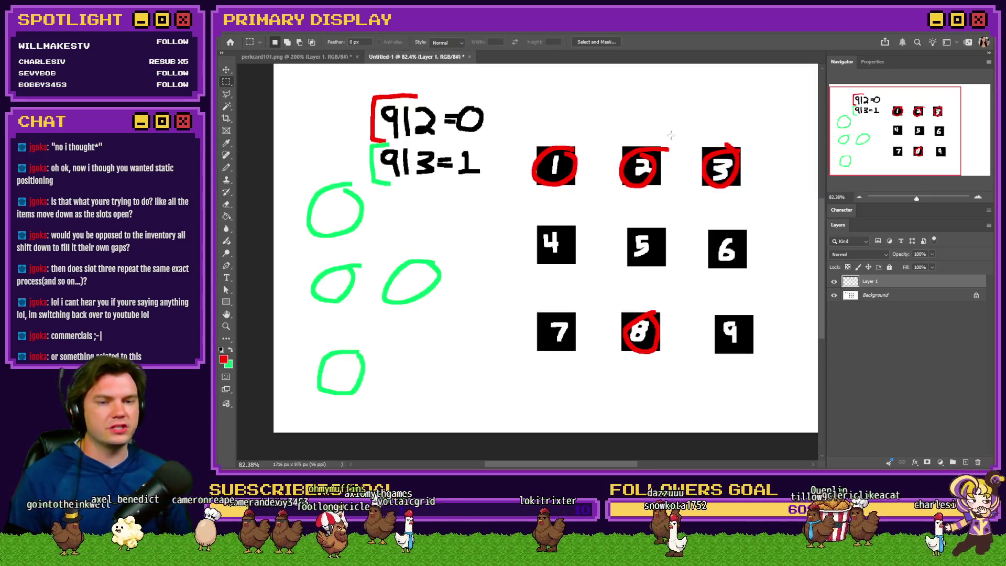
- Compare the event with the sketch, then drag slot 8's red circle onto slot 4
key(alt+Tab)
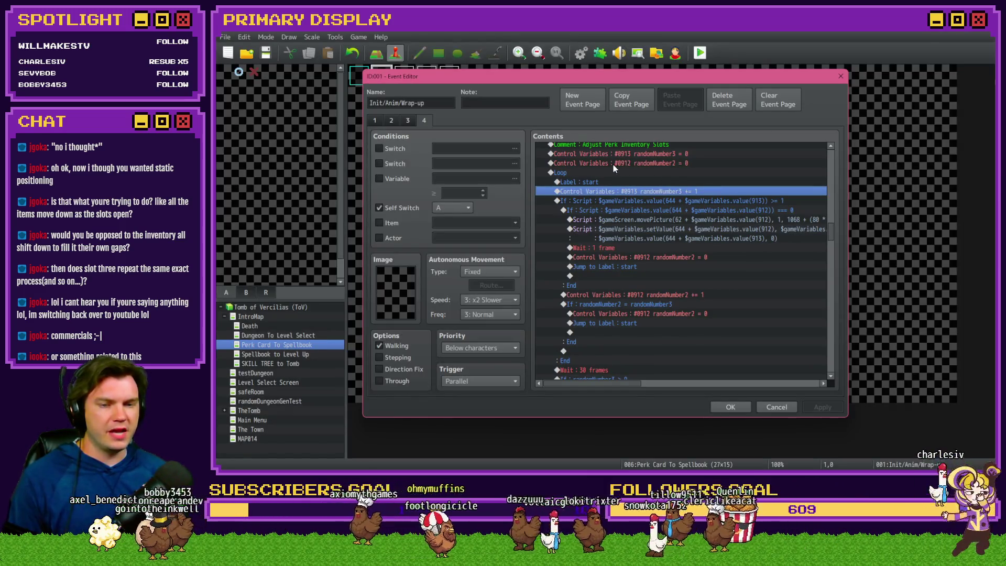
key(alt+Tab)
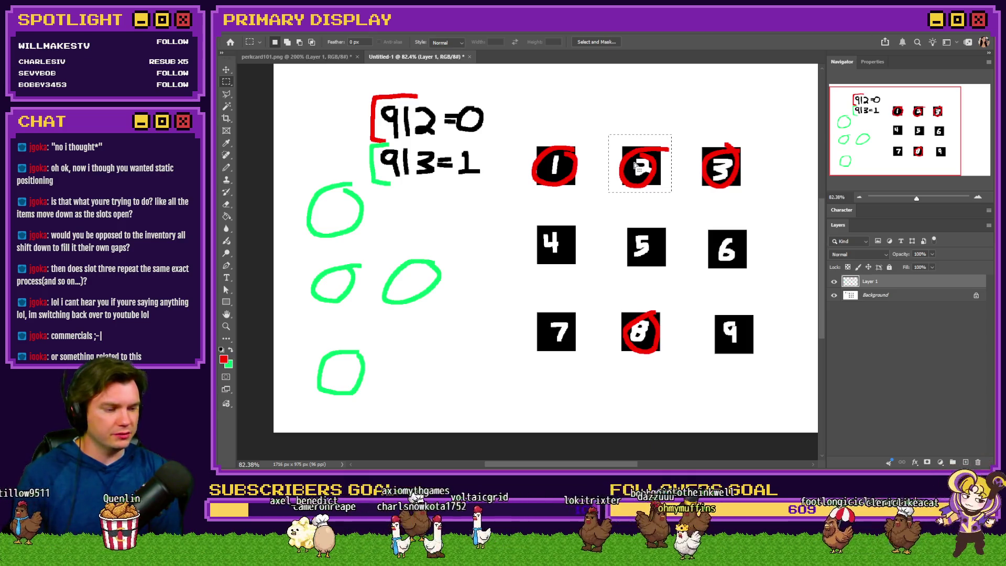
key(alt+Tab)
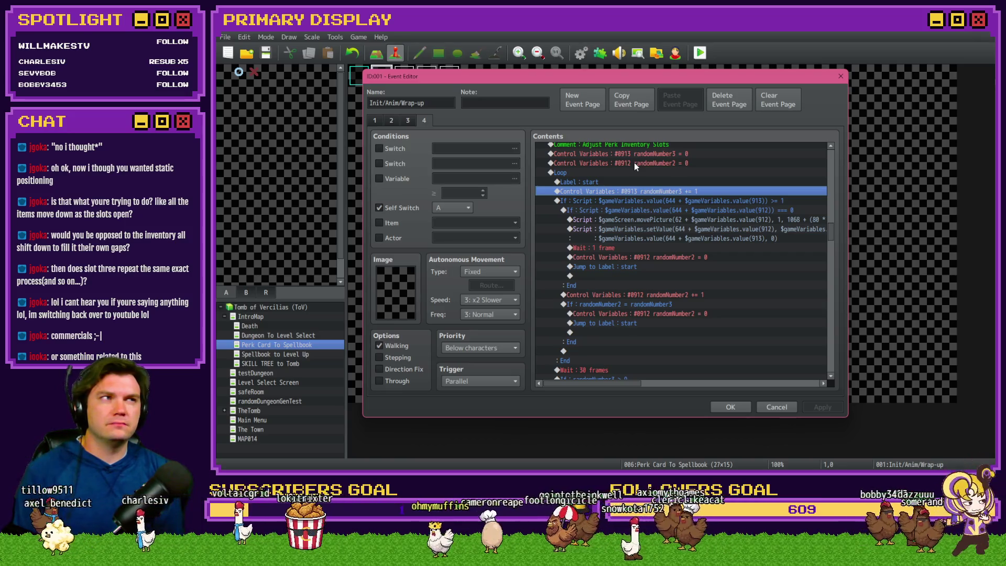
key(alt+Tab)
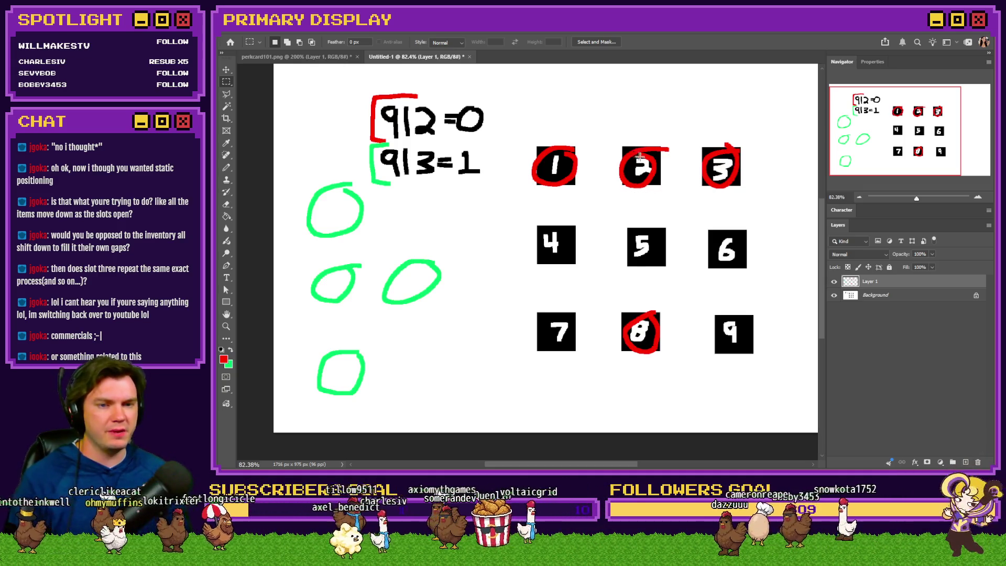
drag(687, 142, 757, 212)
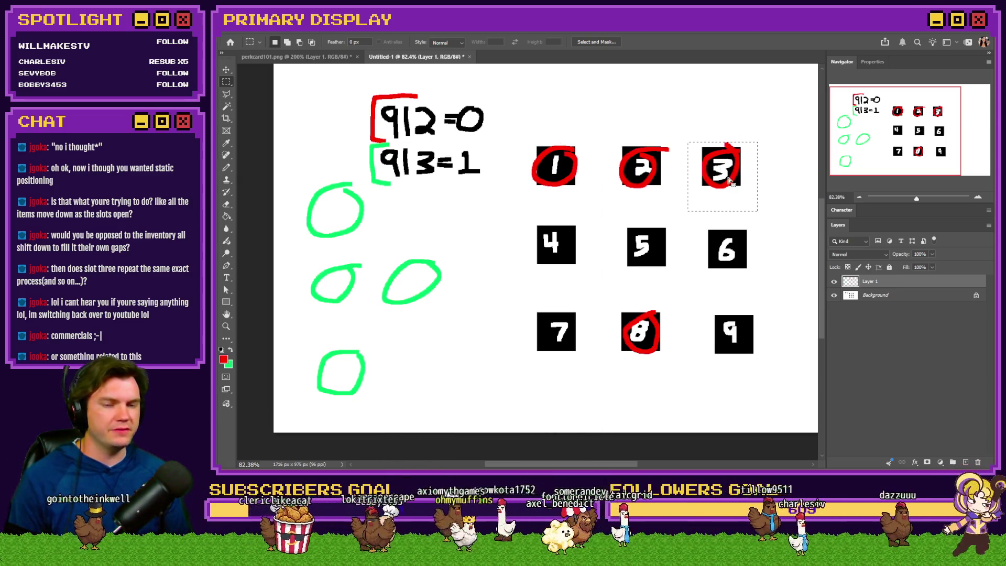
drag(677, 290, 618, 371)
mouse_move(670, 326)
mouse_down()
mouse_move(635, 269)
mouse_move(584, 235)
mouse_up()
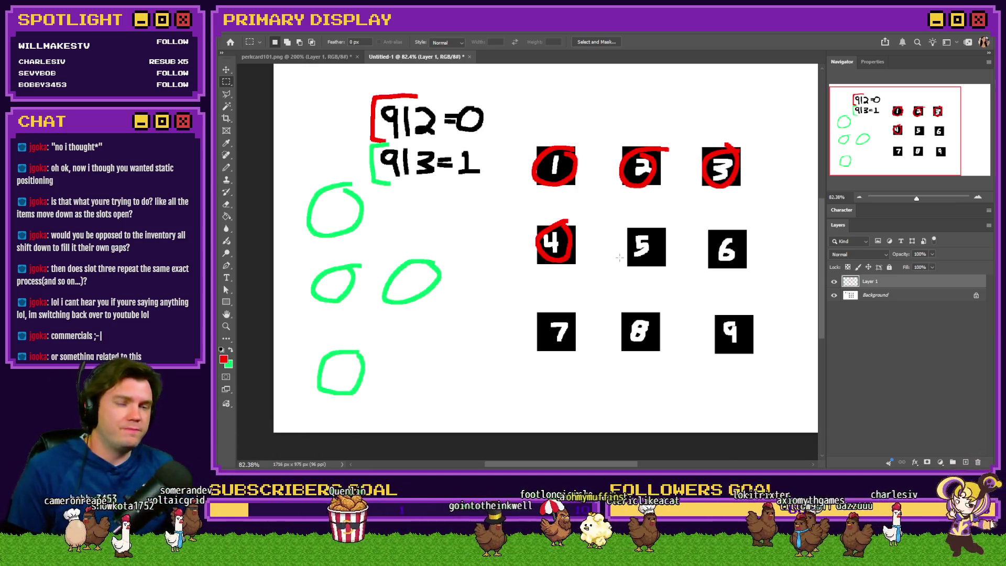
key(alt+Tab)
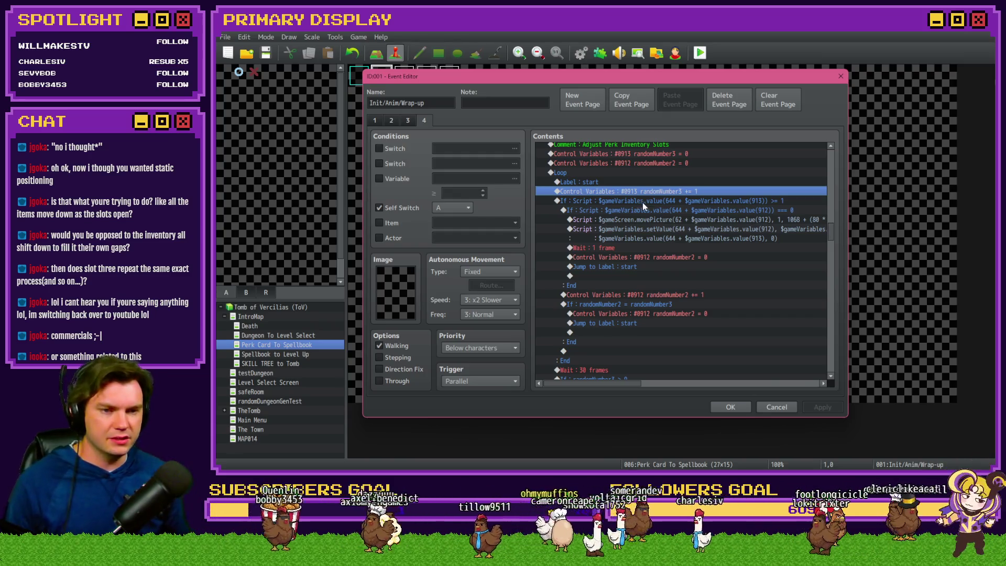
- Check the script draft in VS Code, then return to the event editor
key(alt+Tab)
key(Tab)
key(Tab)
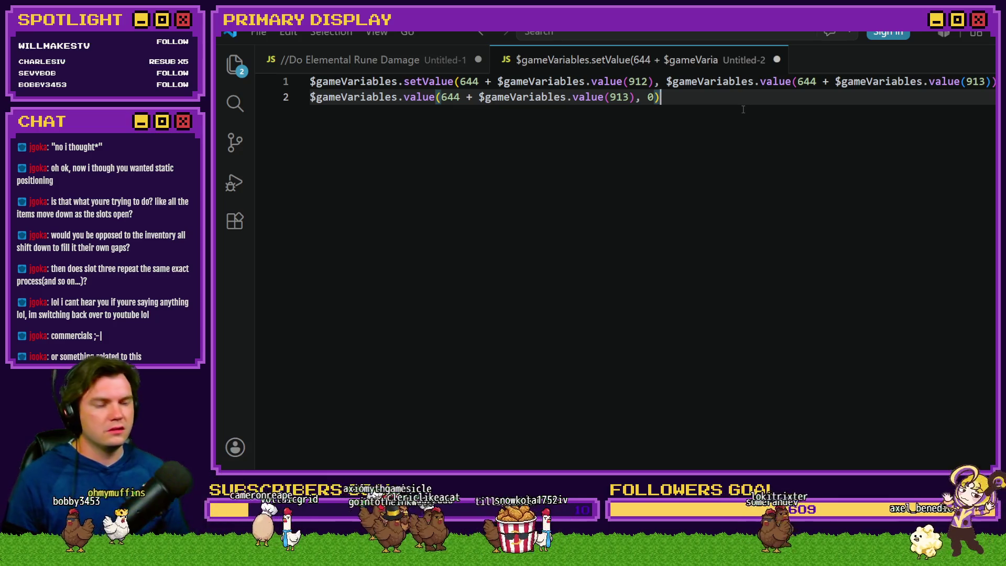
key(alt+Tab)
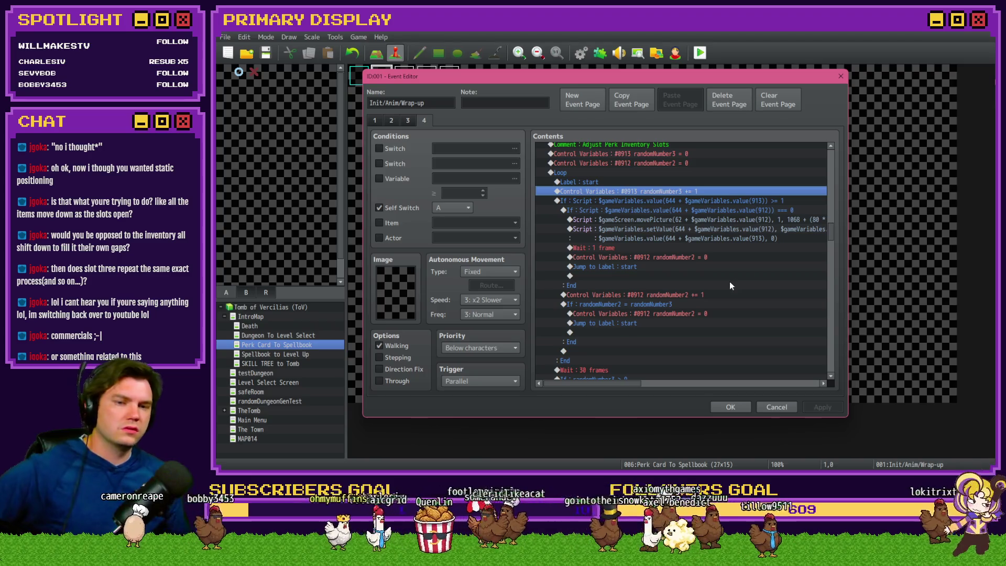
- Change the Wait from 1 to 5 frames, save the event and start a playtest
scroll(650, 253, down, 1)
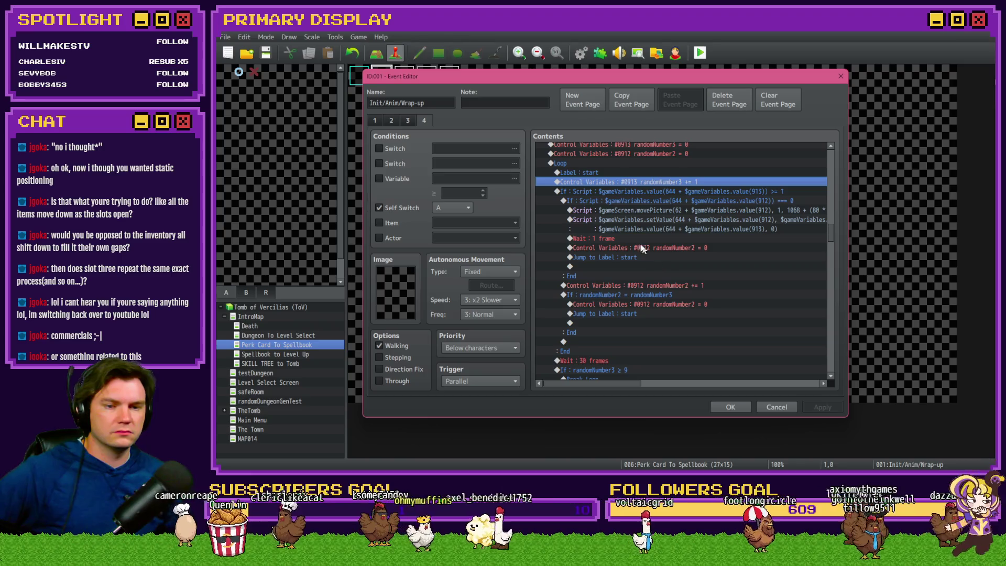
double_click(640, 236)
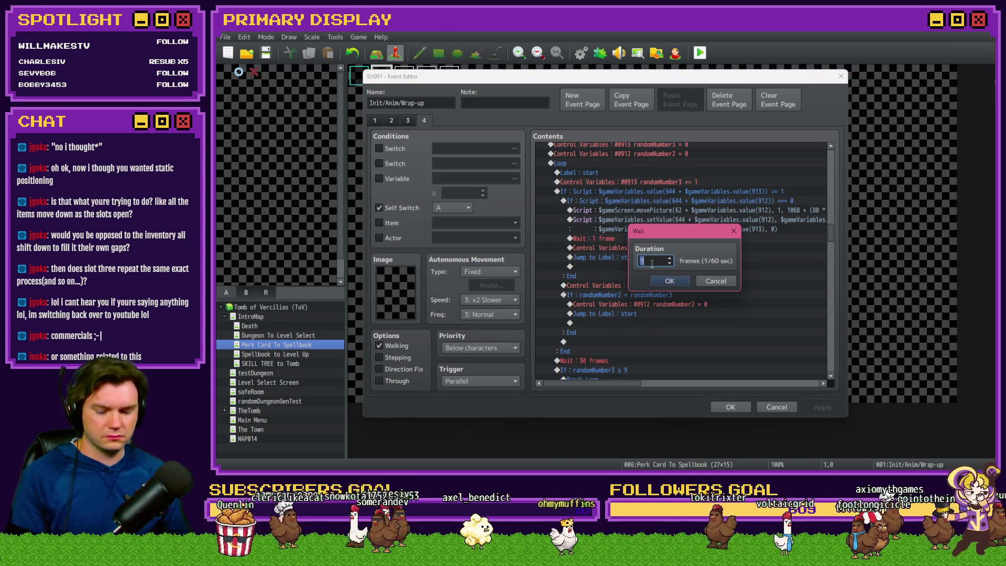
click(668, 281)
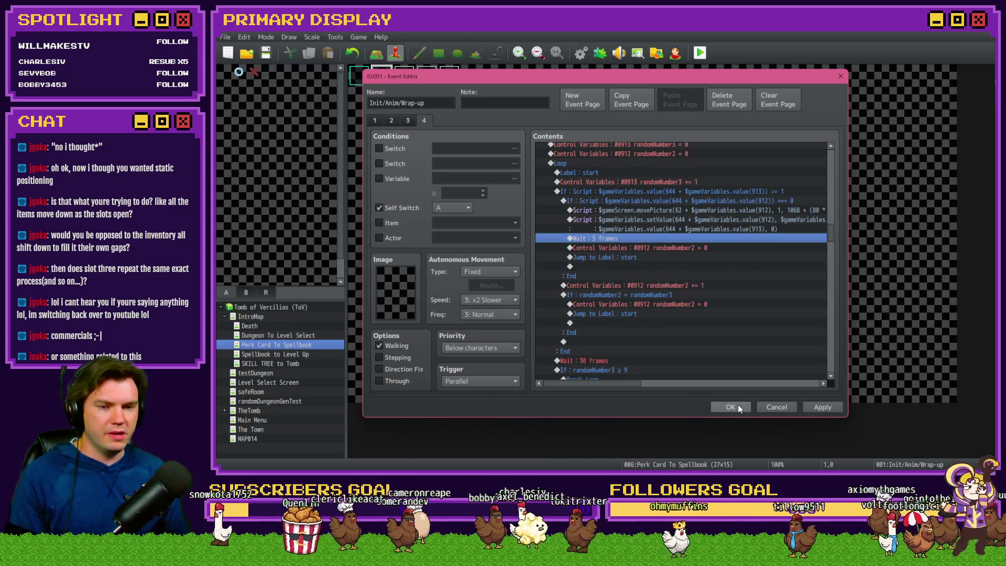
click(737, 405)
click(702, 53)
click(564, 261)
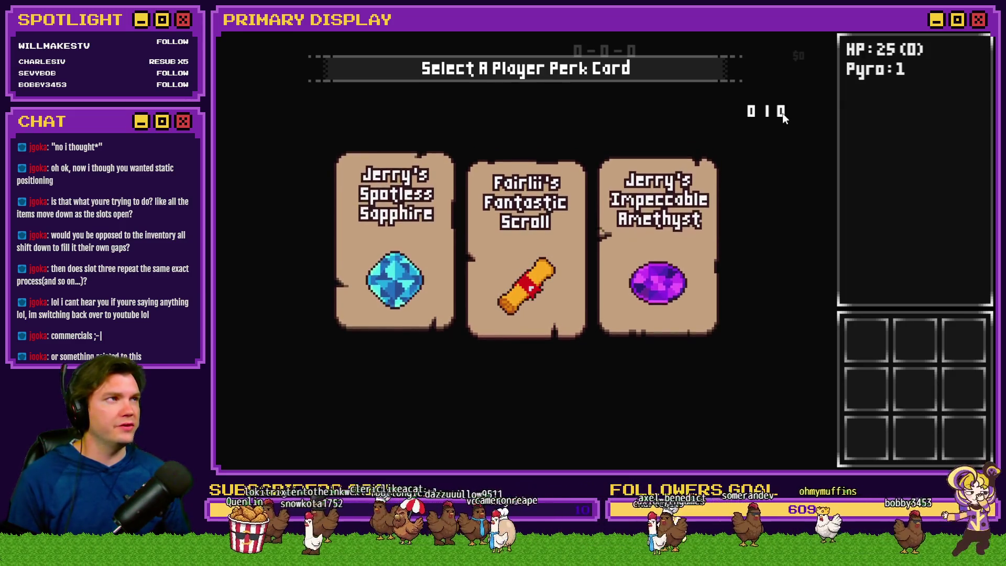
- Take Sapphire, Impeccable Amethyst, hat, Glistening Jadeite, Potion of Power and Radiant Ruby perk cards
mouse_move(675, 194)
click(409, 217)
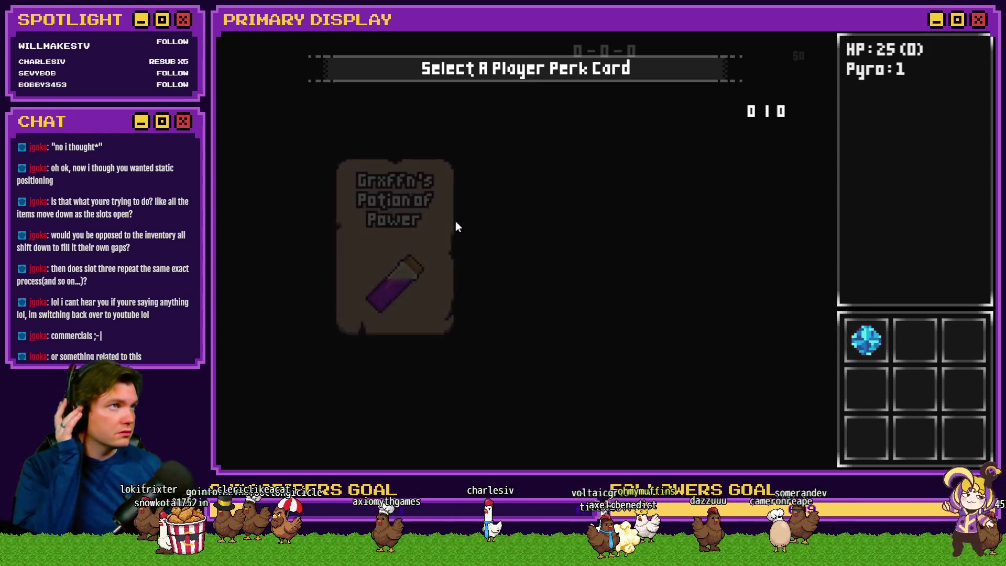
mouse_move(505, 234)
click(627, 238)
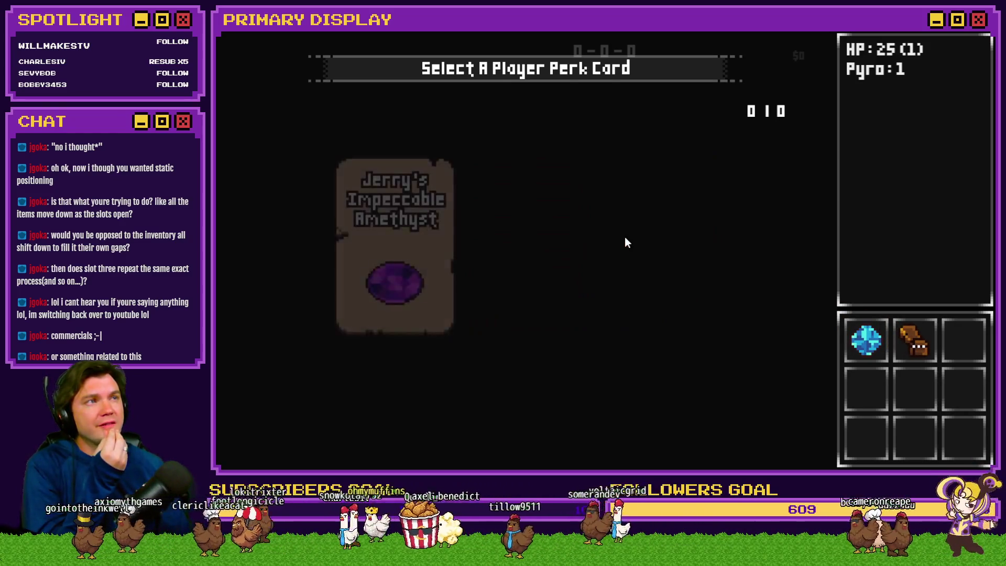
click(417, 234)
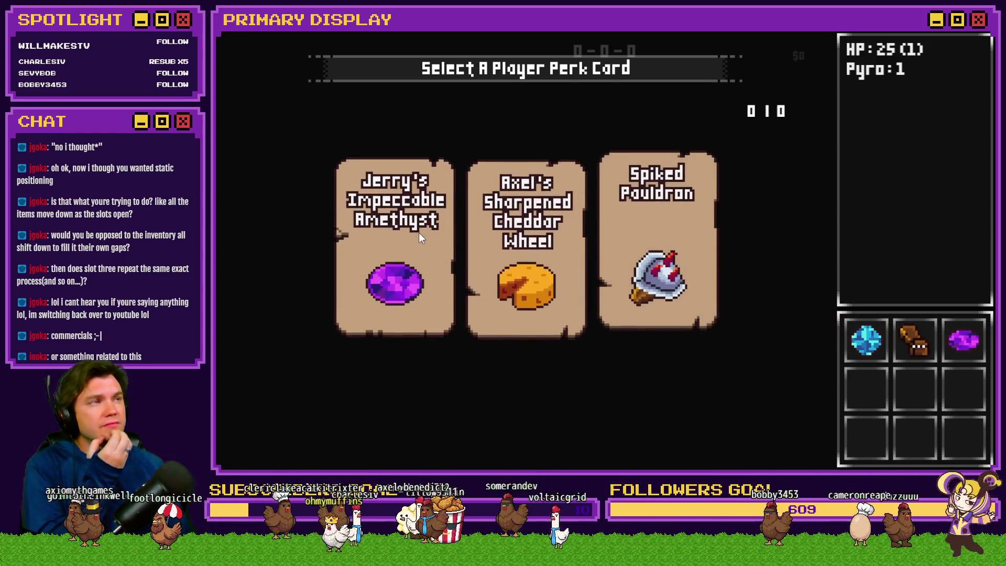
click(517, 235)
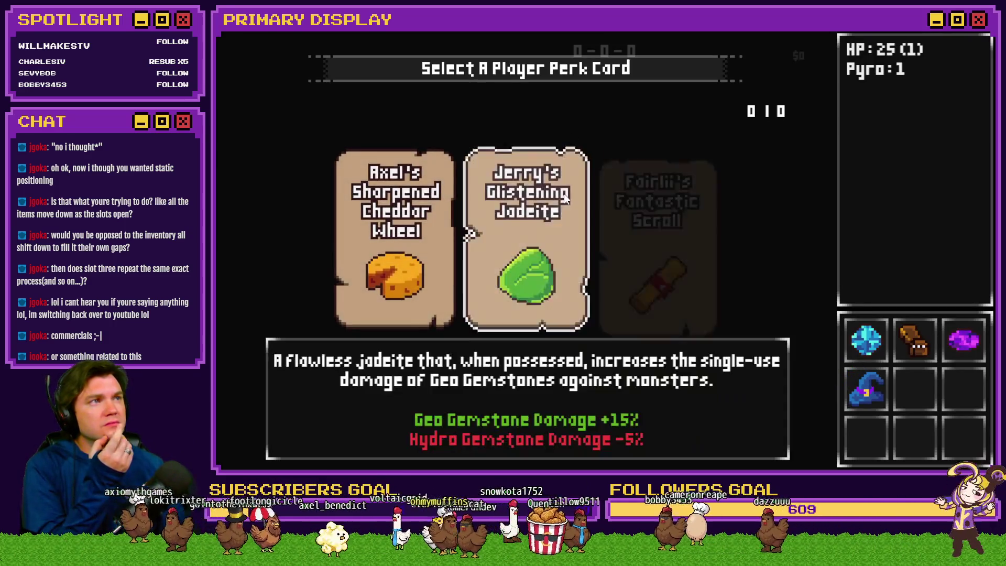
click(560, 200)
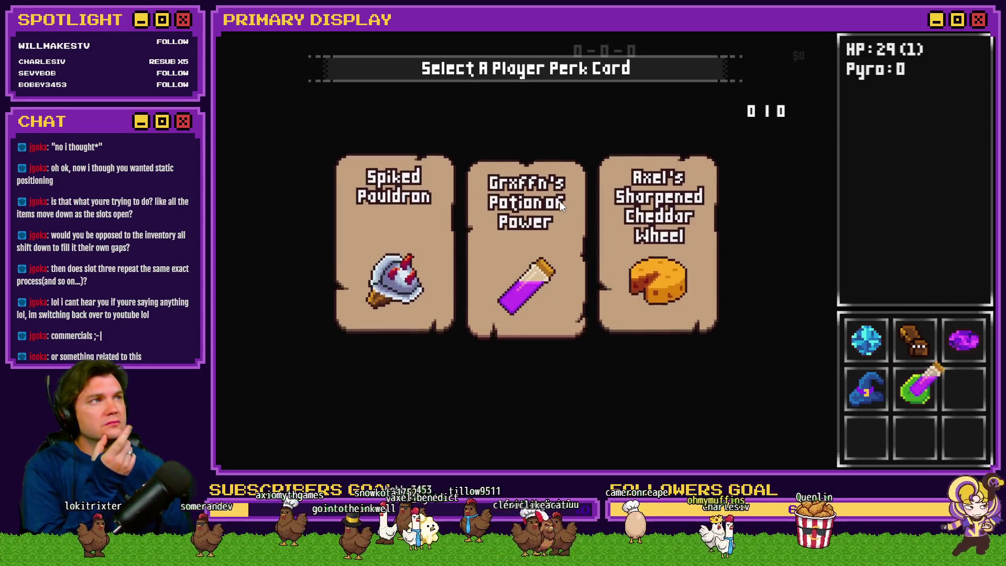
click(560, 200)
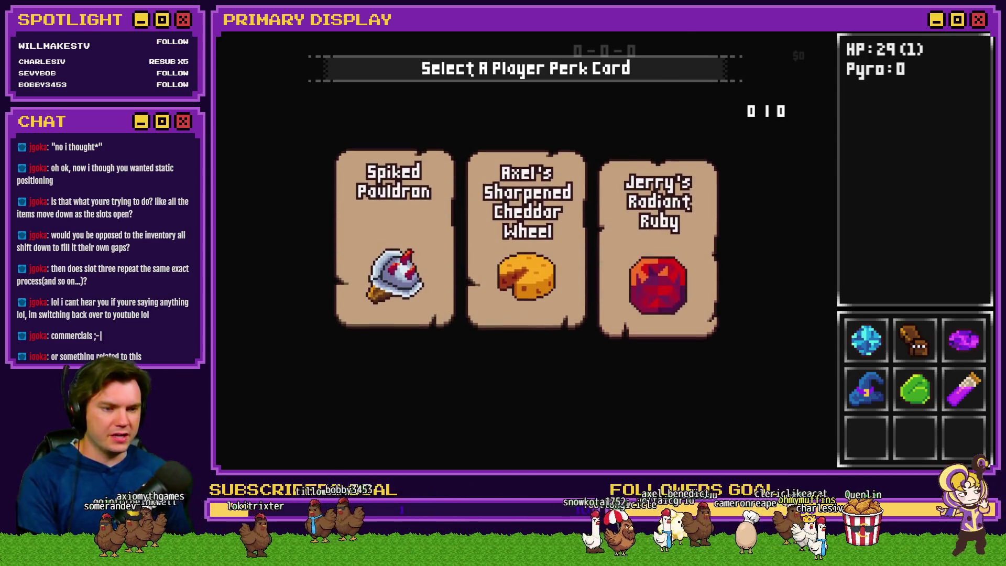
mouse_move(883, 210)
mouse_down()
mouse_move(933, 311)
mouse_move(959, 311)
mouse_move(944, 314)
mouse_up()
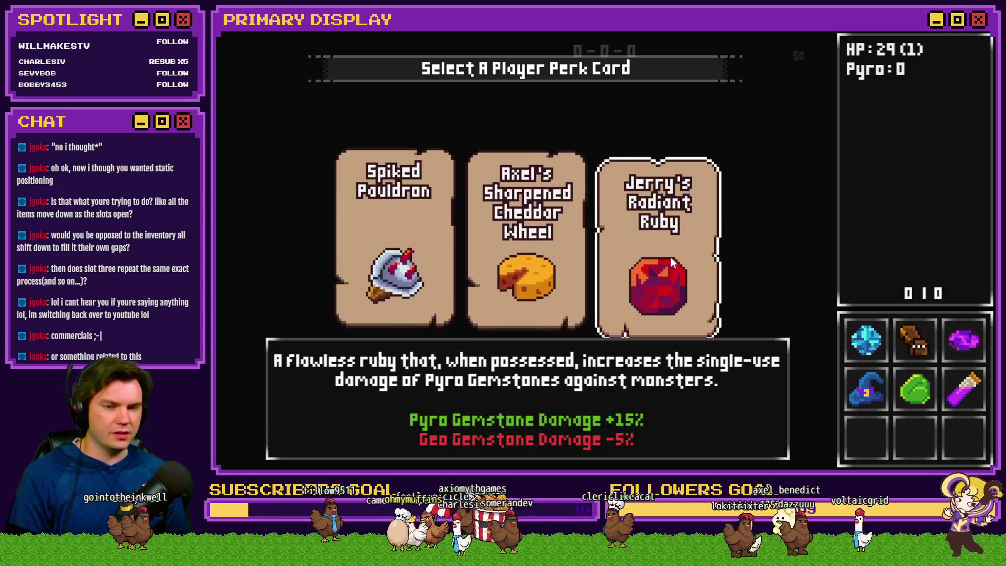
click(670, 257)
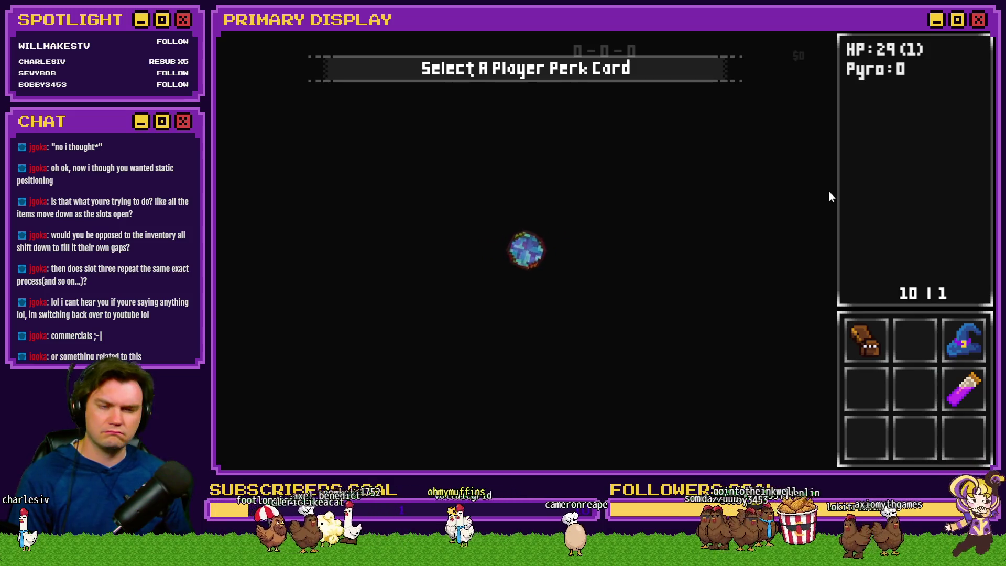
- Scroll the F9 debug list to V[0641-0650], read the values, then close the playtest
key(F9)
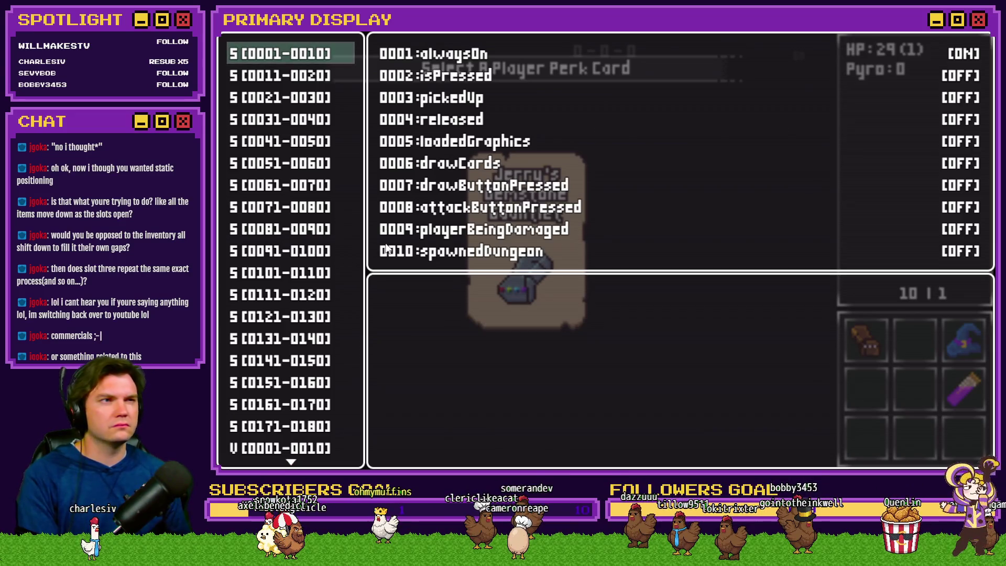
key(Up)
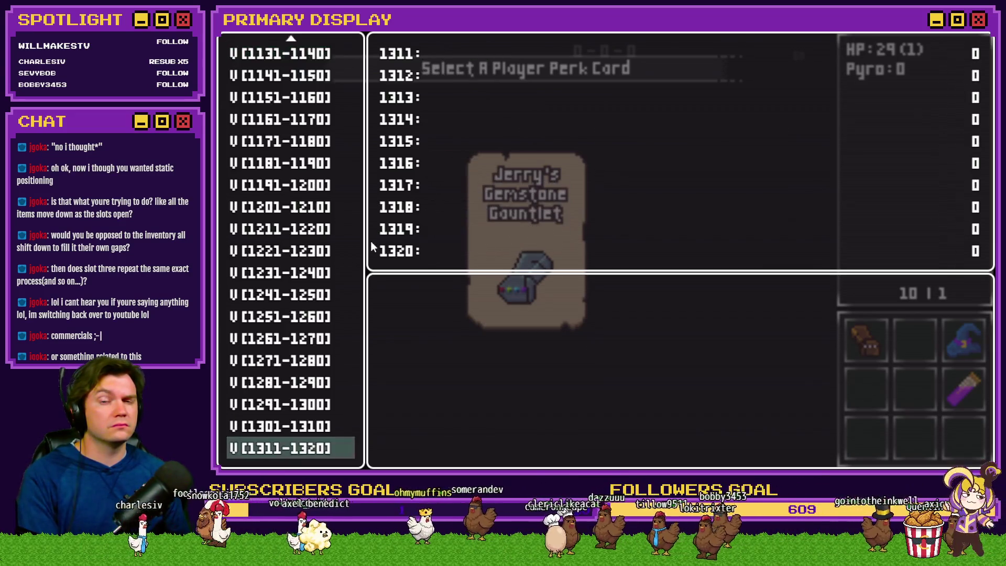
scroll(302, 269, up, 15)
scroll(303, 269, up, 9)
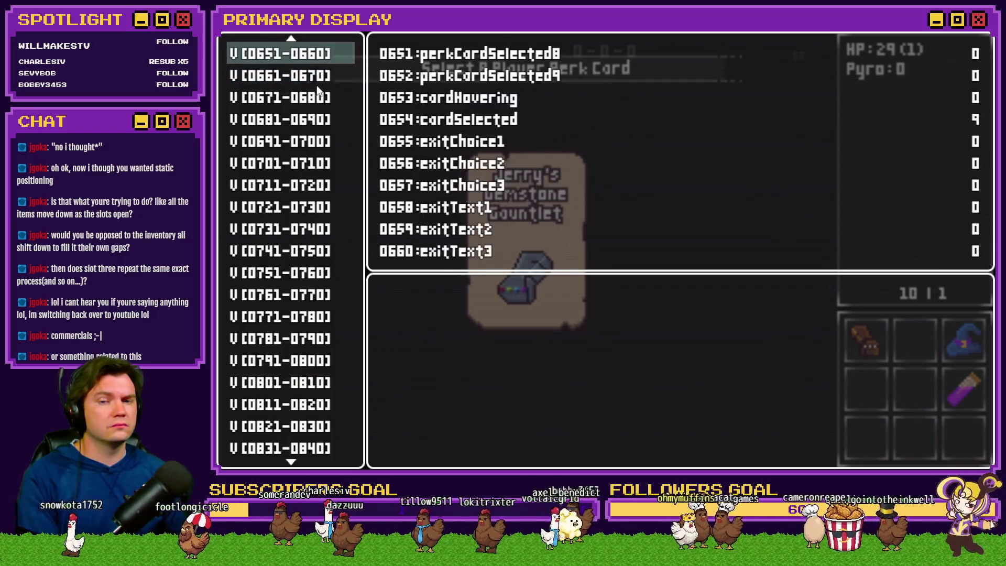
scroll(318, 103, up, 1)
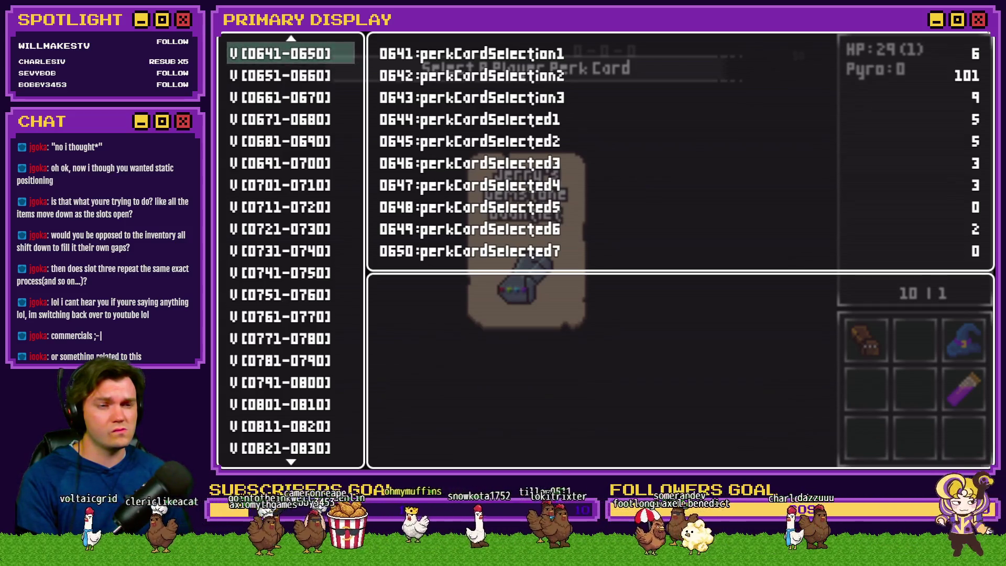
key(alt+F4)
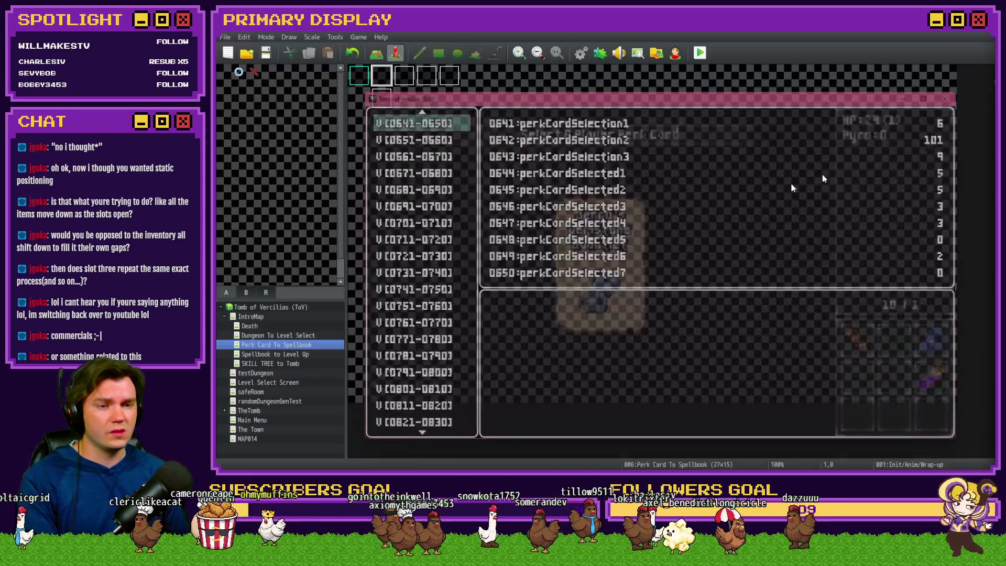
- Open the Init/Anim/Wrap-up event on page 4 and scroll down to the loop's Wait commands
double_click(390, 84)
click(425, 120)
scroll(680, 265, down, 10)
scroll(681, 265, down, 2)
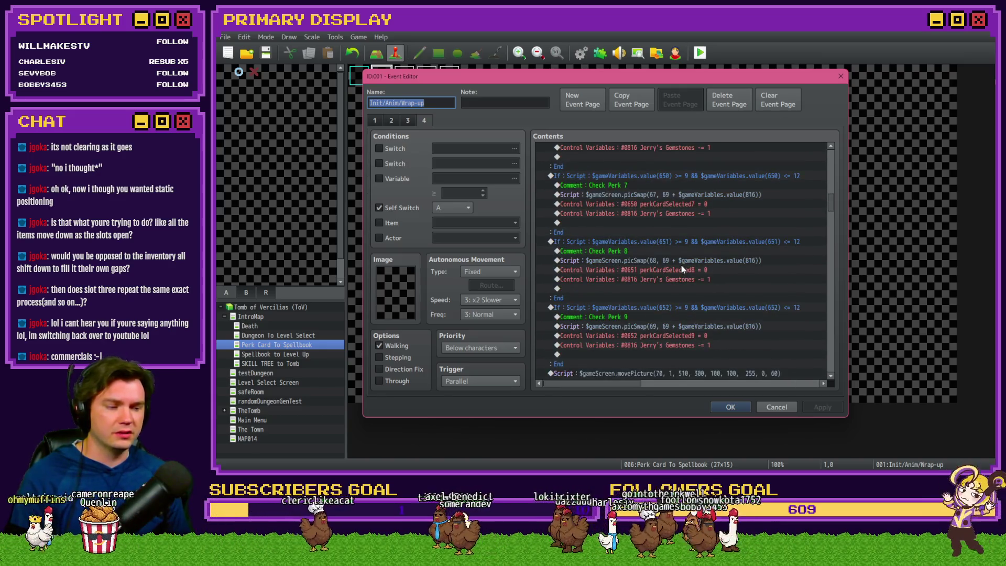
scroll(681, 268, down, 8)
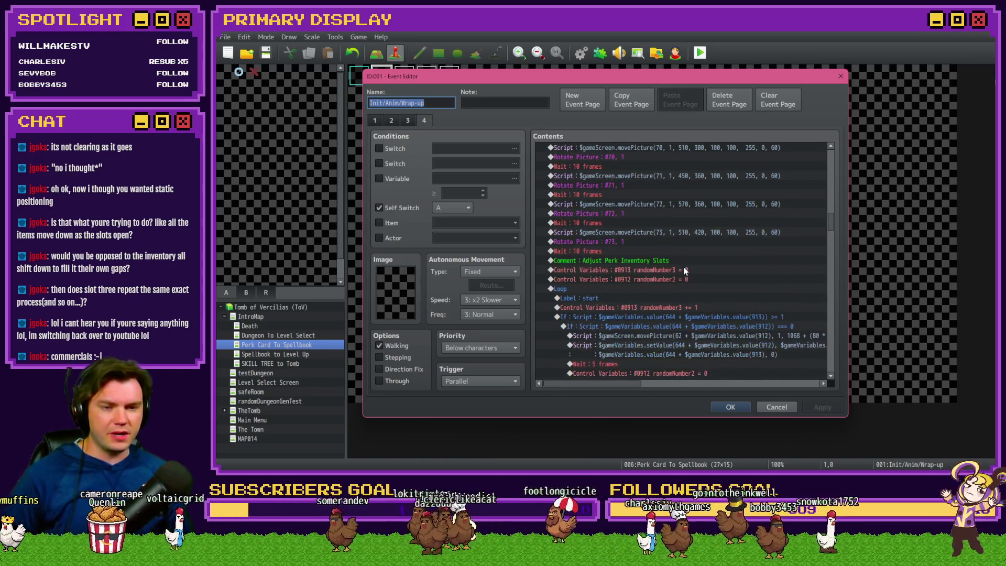
scroll(683, 268, down, 2)
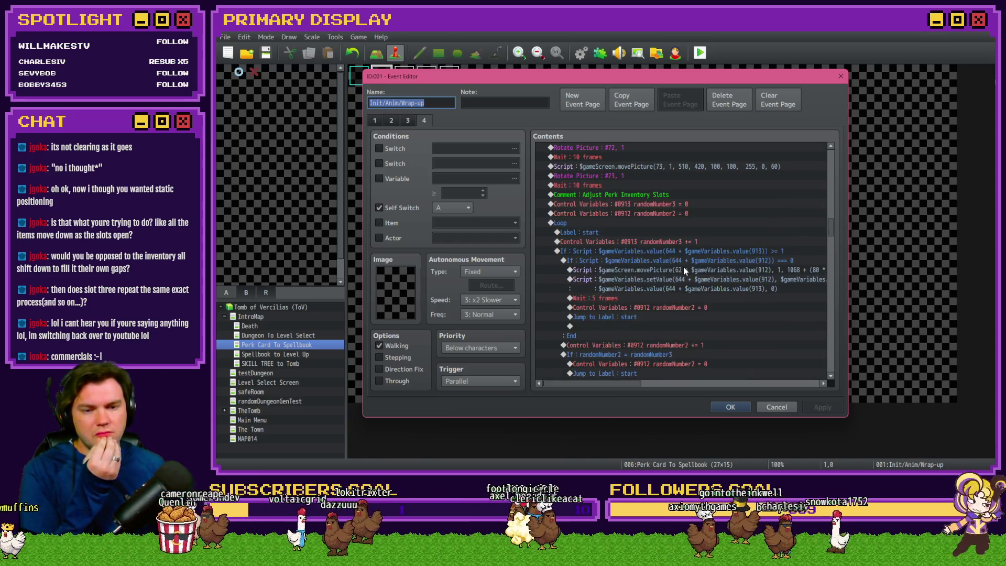
scroll(683, 267, down, 2)
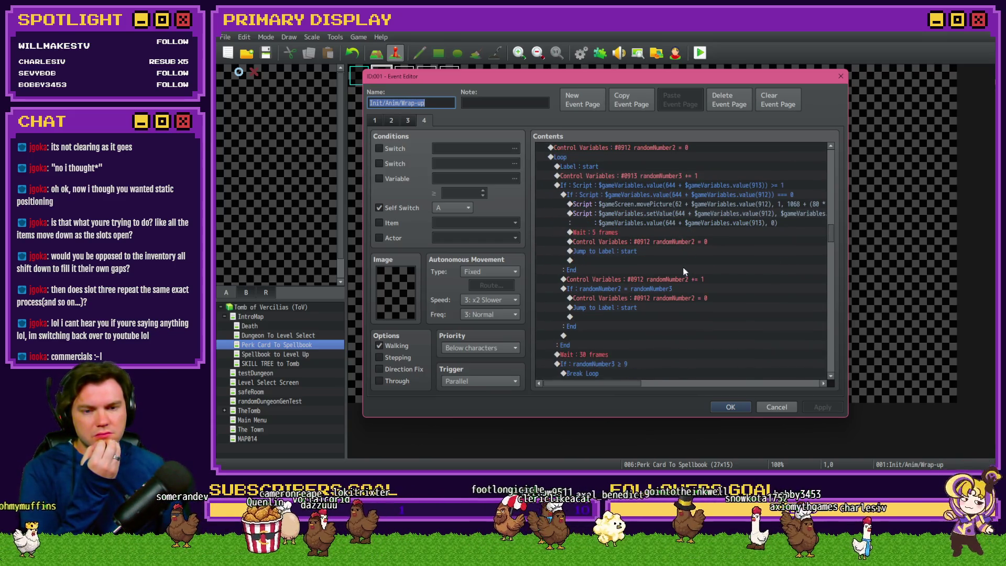
- Set the post-loop wait to 60 frames and the in-loop wait to 30, then apply and save
click(659, 231)
double_click(602, 356)
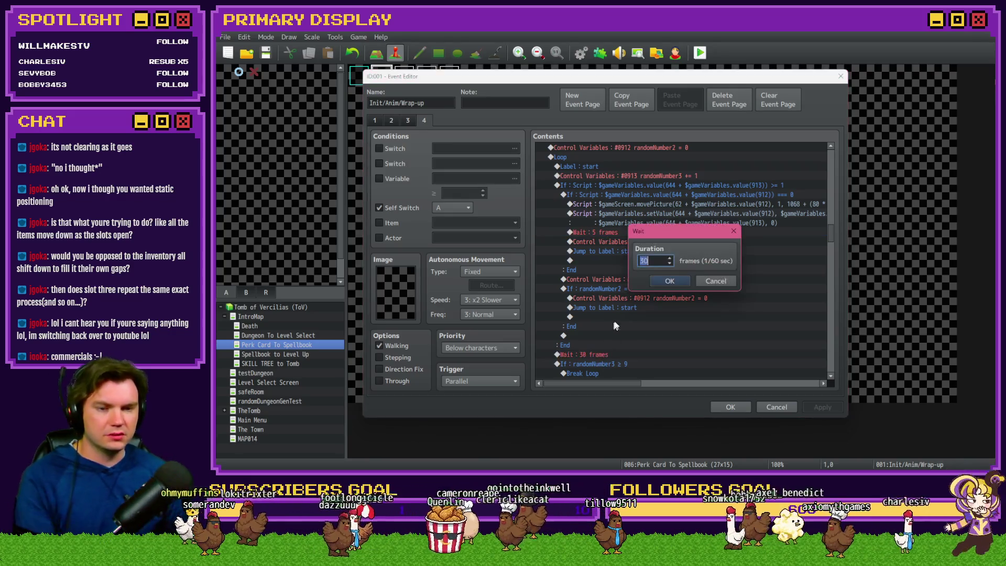
click(669, 281)
double_click(635, 231)
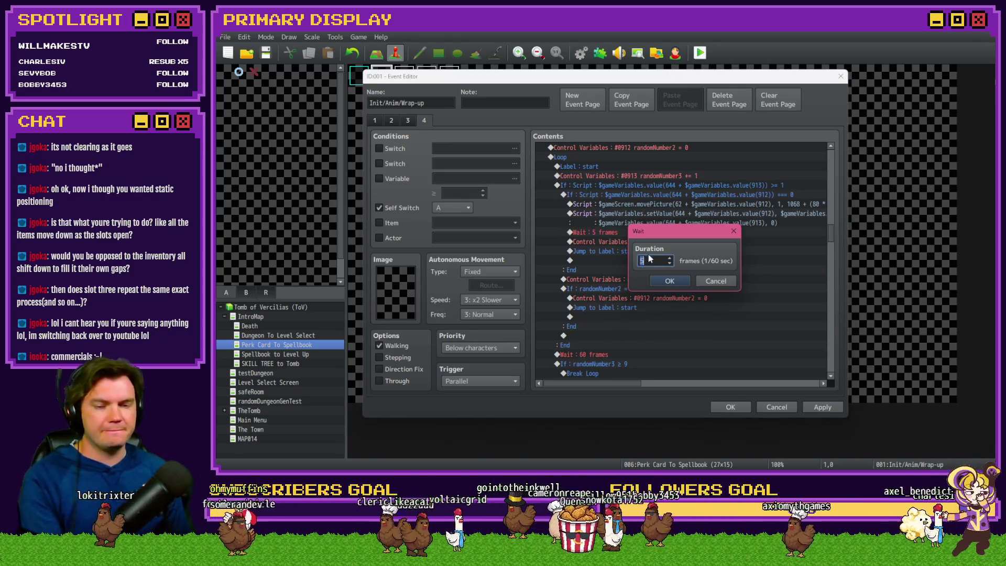
text(30)
click(665, 281)
click(822, 404)
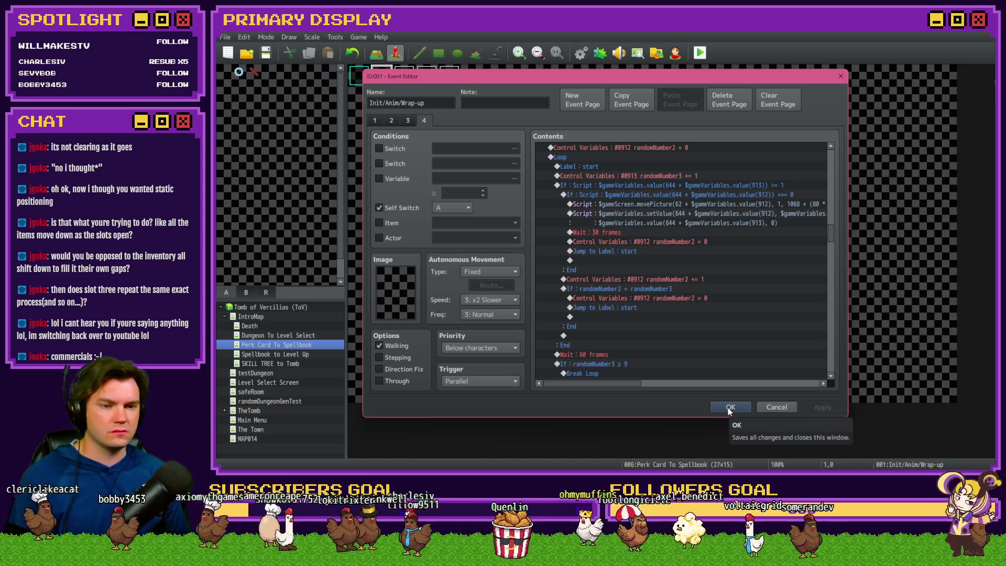
click(729, 408)
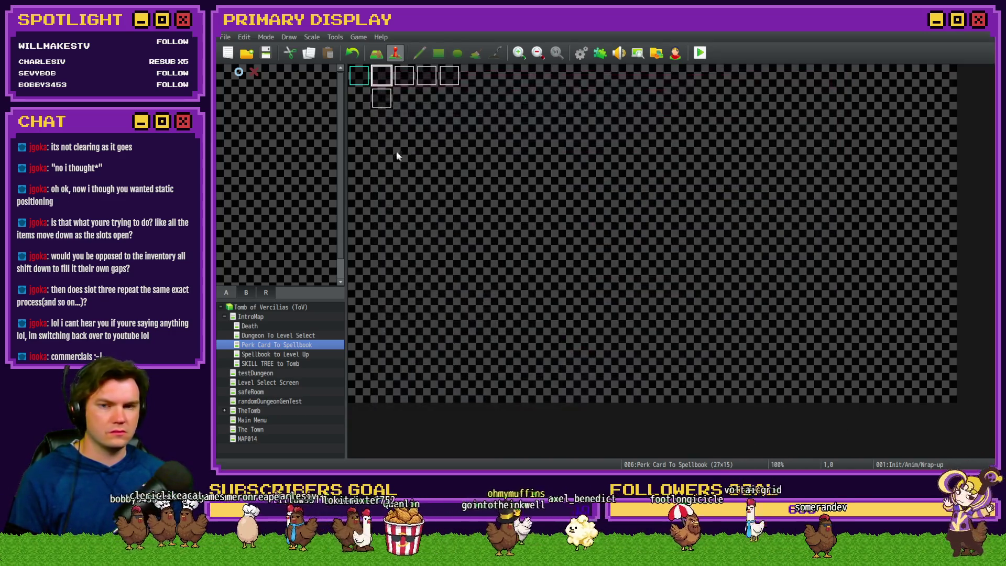
- Playtest and take the Amethyst, Cheddar Wheel, Jadeite, Radiant Ruby and Spotless Sapphire perk cards
click(700, 53)
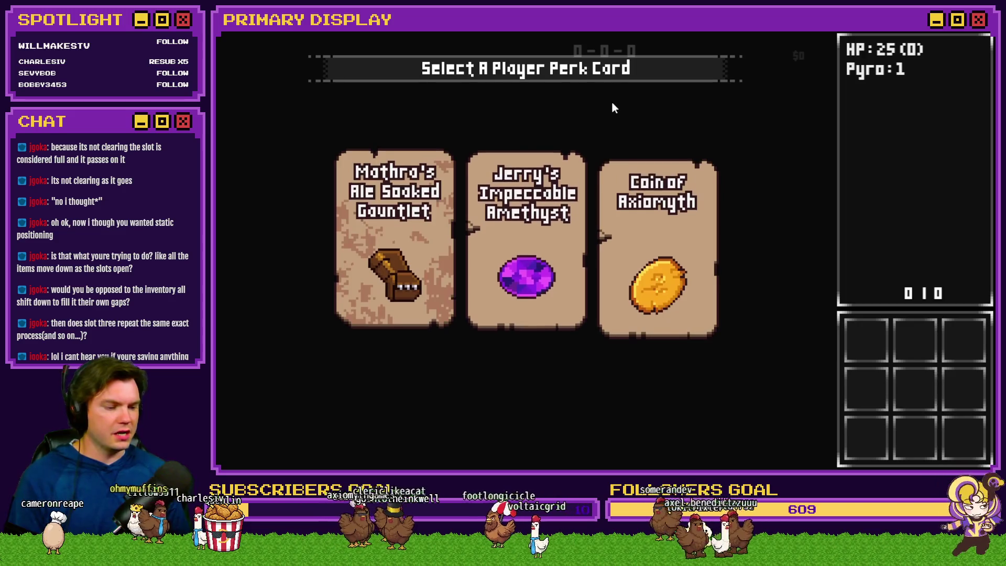
click(559, 278)
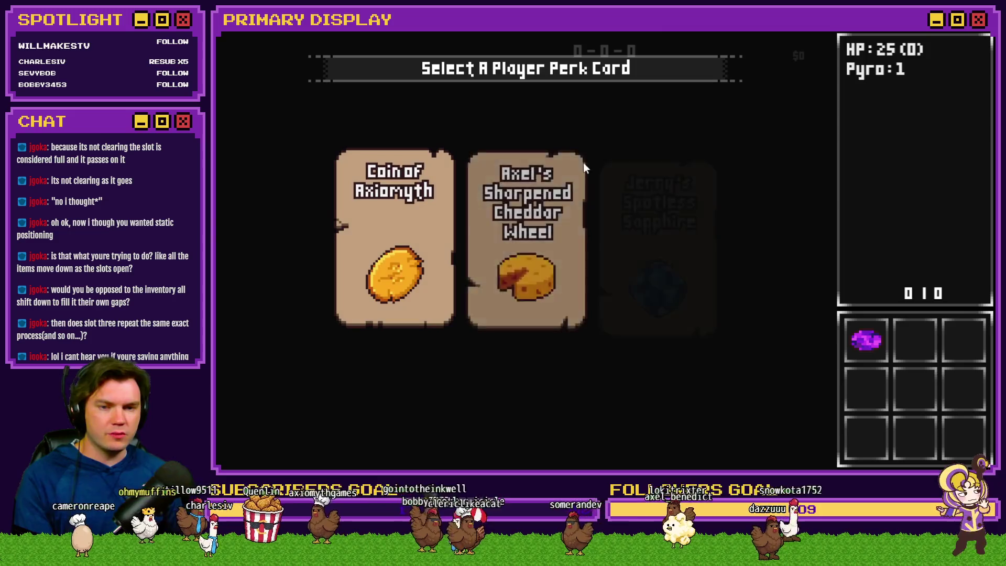
click(527, 246)
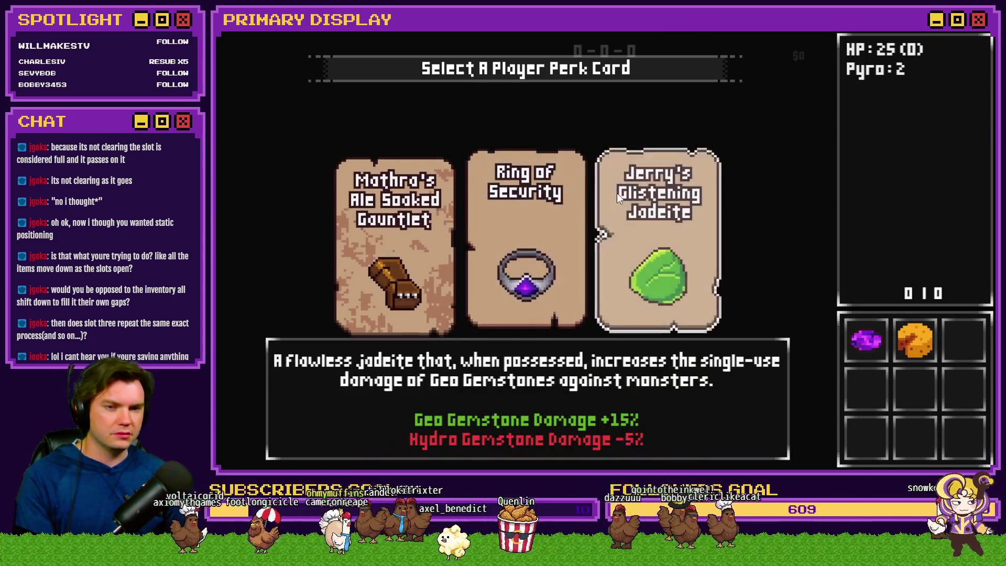
click(607, 151)
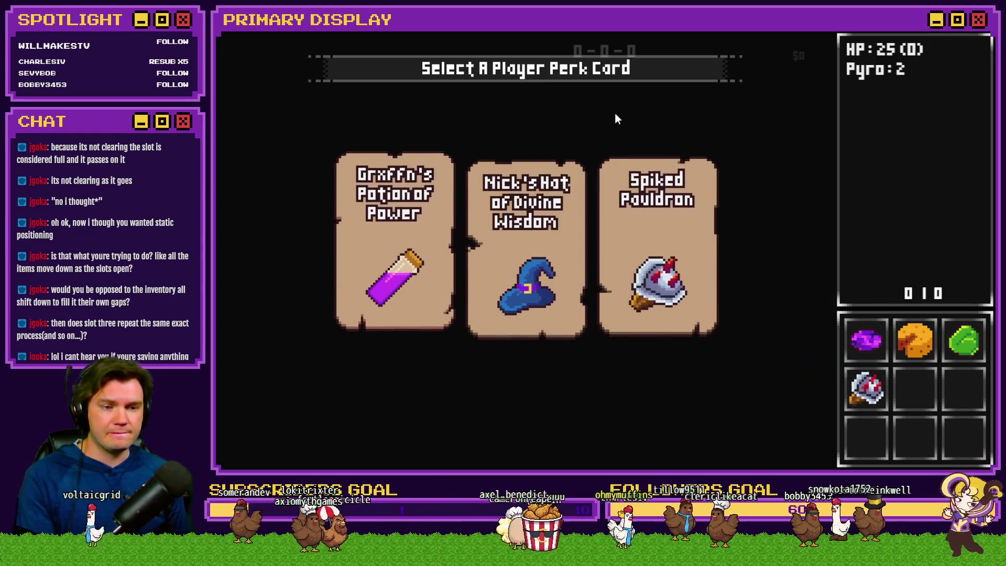
click(530, 152)
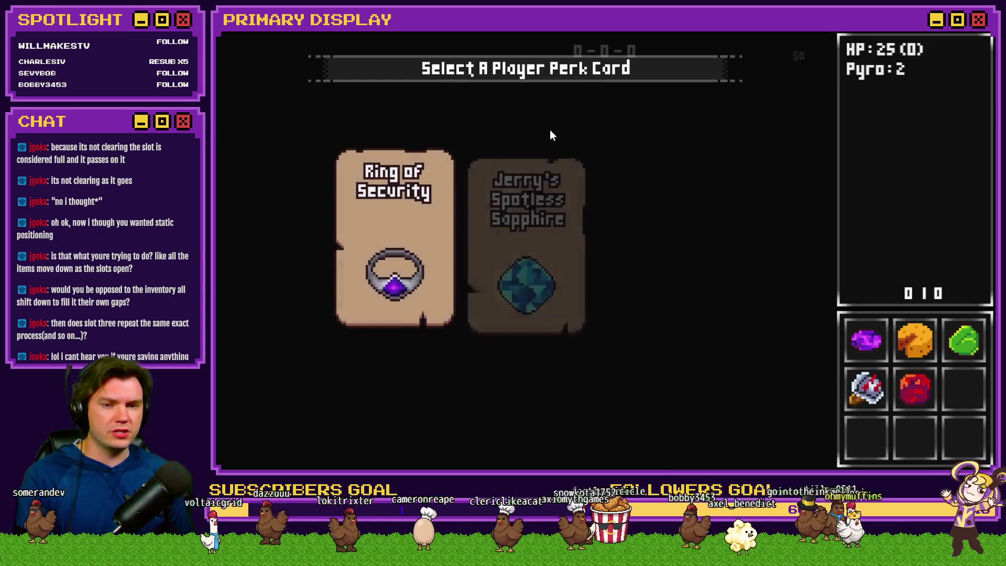
mouse_move(549, 190)
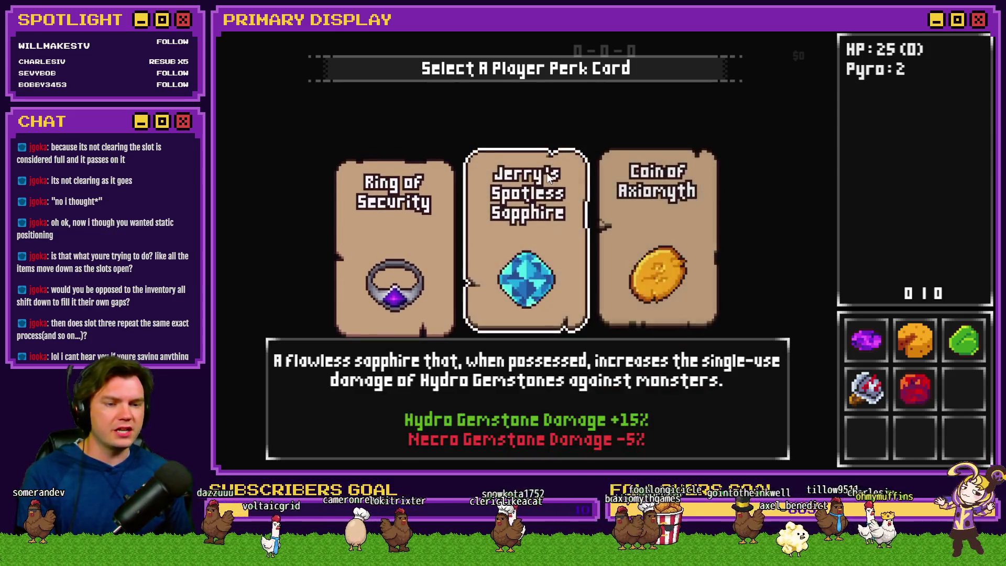
click(552, 212)
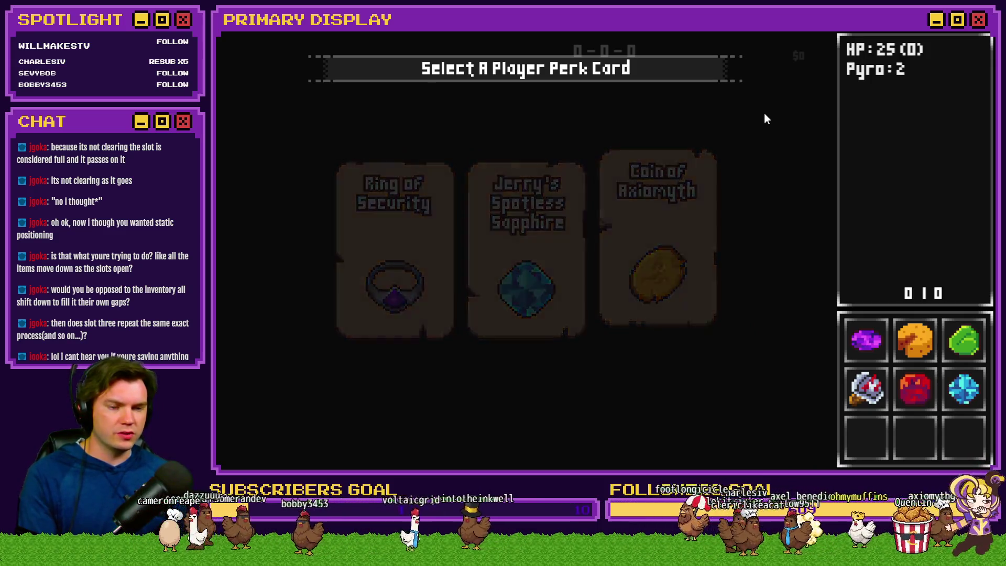
key(F9)
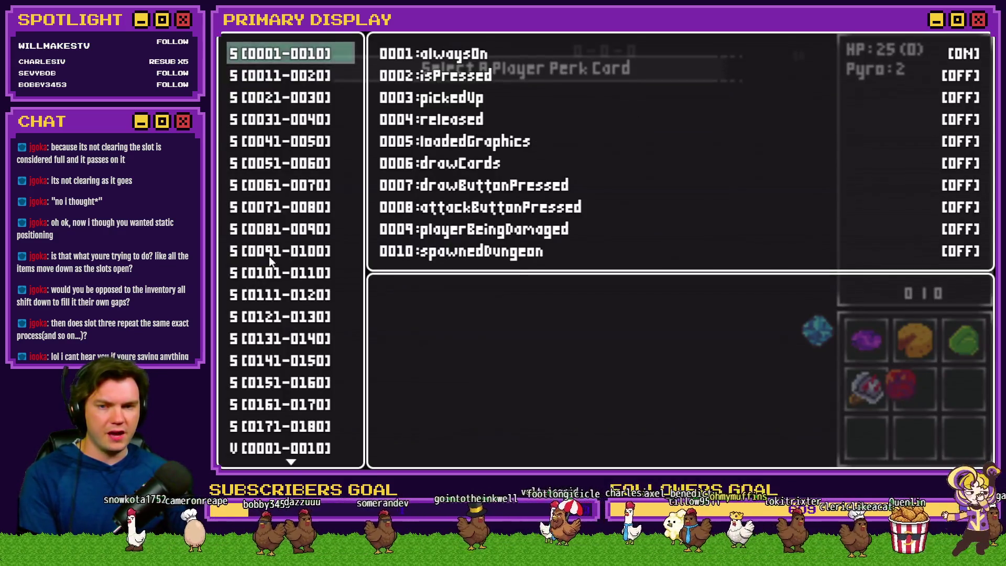
- Scroll the debug window to the perk card variables 0641–0650
scroll(259, 276, down, 10)
scroll(267, 275, down, 20)
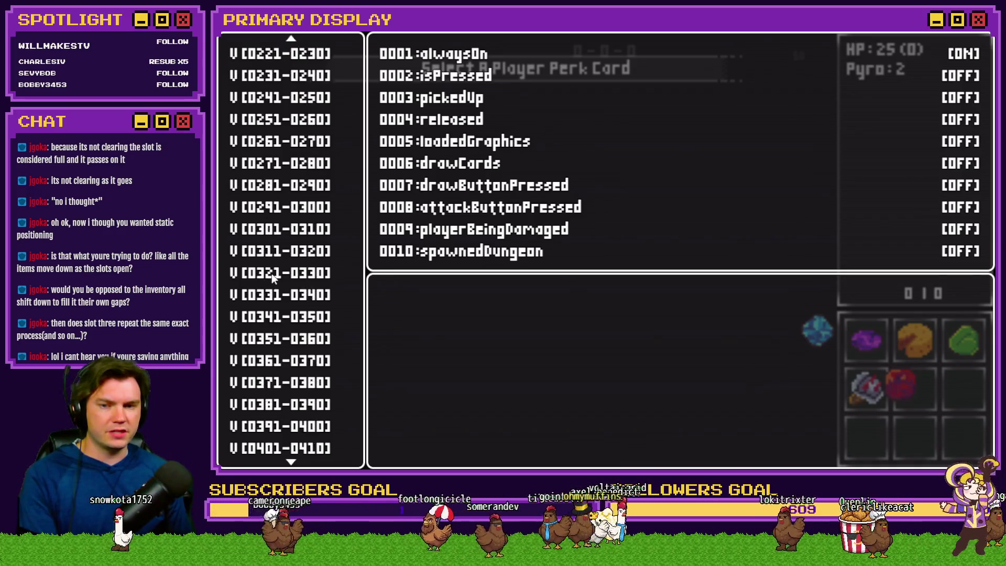
scroll(284, 276, down, 12)
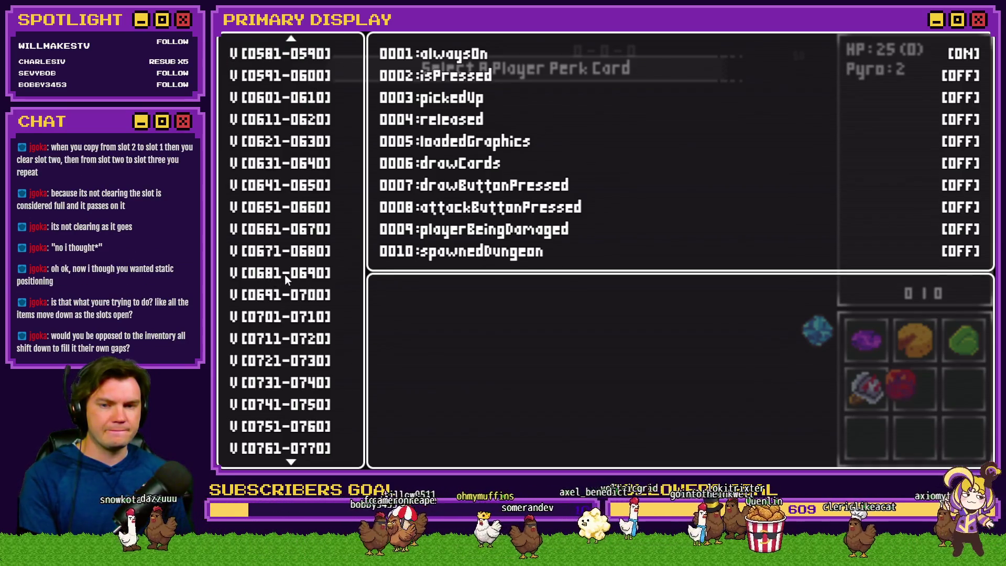
key(Up)
key(Up)
key(Up)
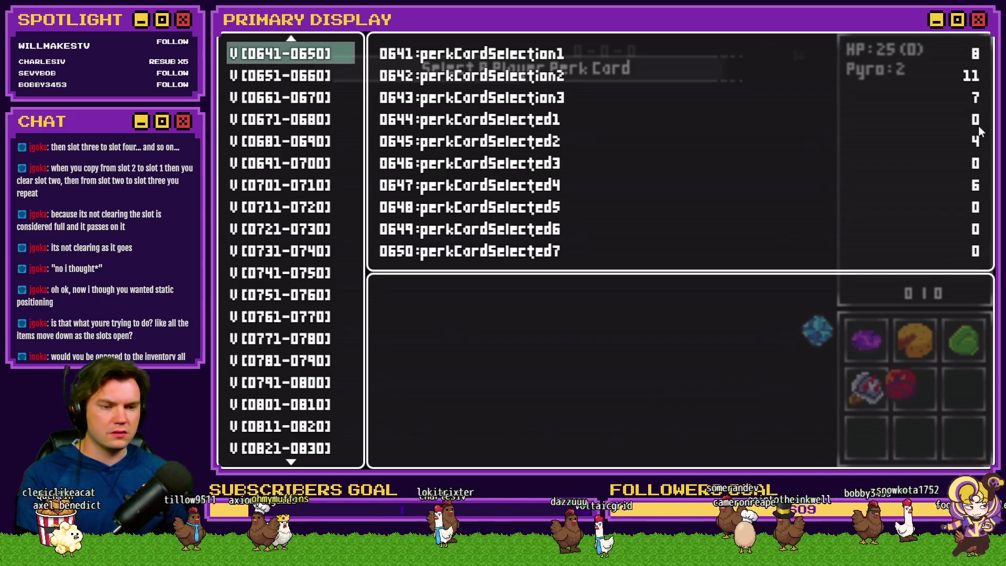
- Resume the game, exit fullscreen and minimize the playtest to reach the map editor
key(F1)
key(F1)
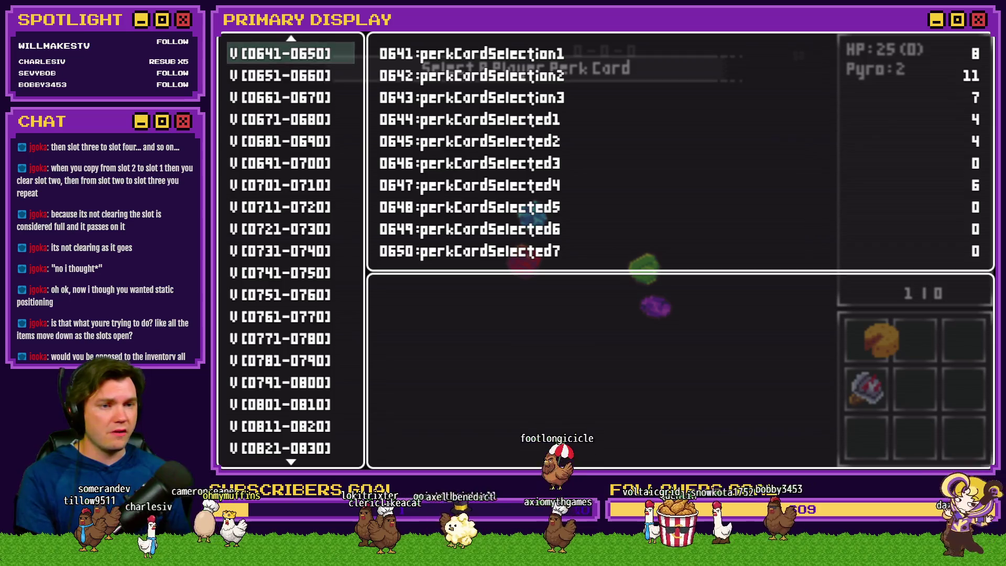
key(F4)
click(857, 71)
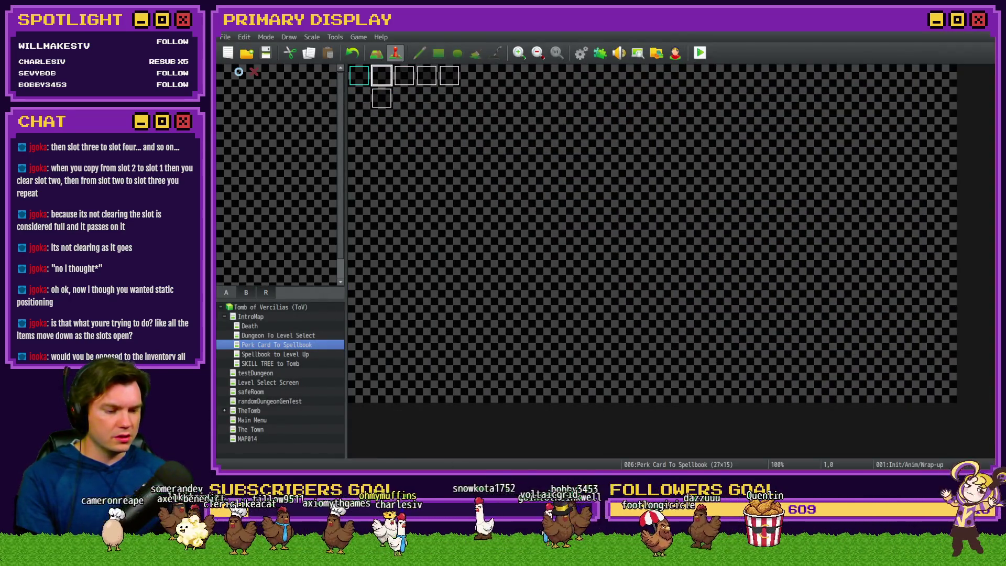
- In VS Code, highlight the 644 + value(912) and 644 + value(913) slot expressions and the clearing 0
key(alt+Tab)
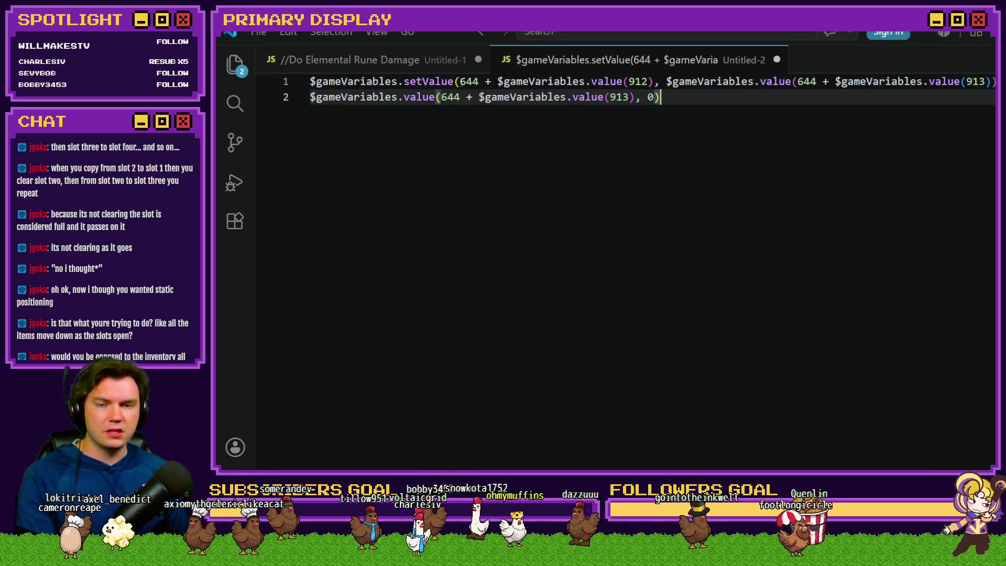
click(480, 81)
drag(504, 81, 649, 81)
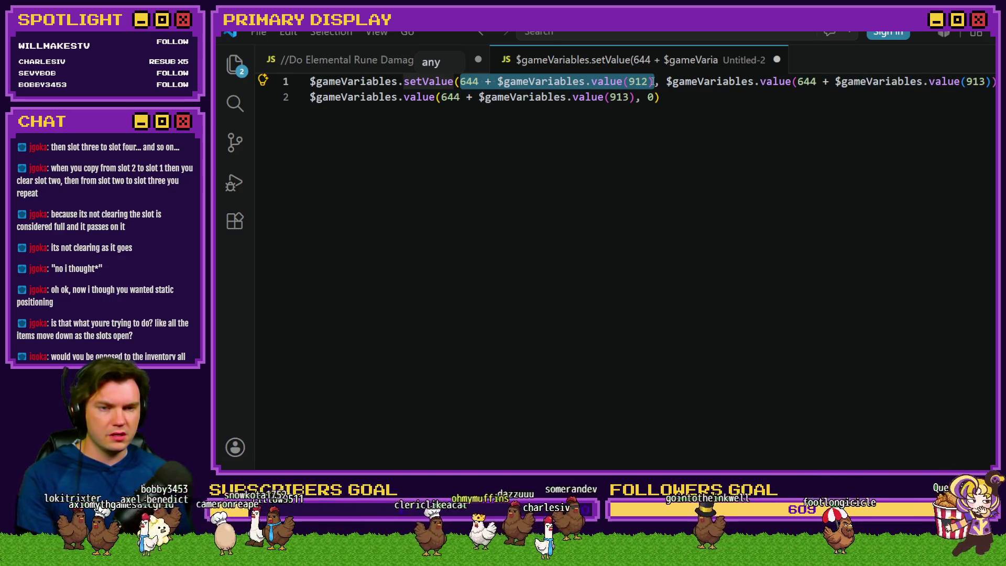
drag(460, 81, 654, 81)
drag(797, 81, 988, 82)
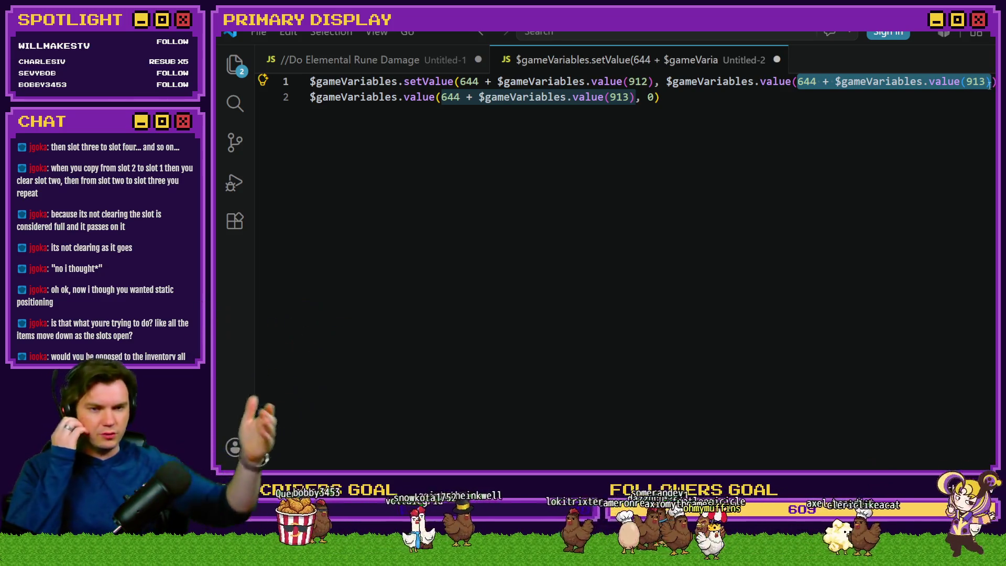
drag(666, 81, 963, 83)
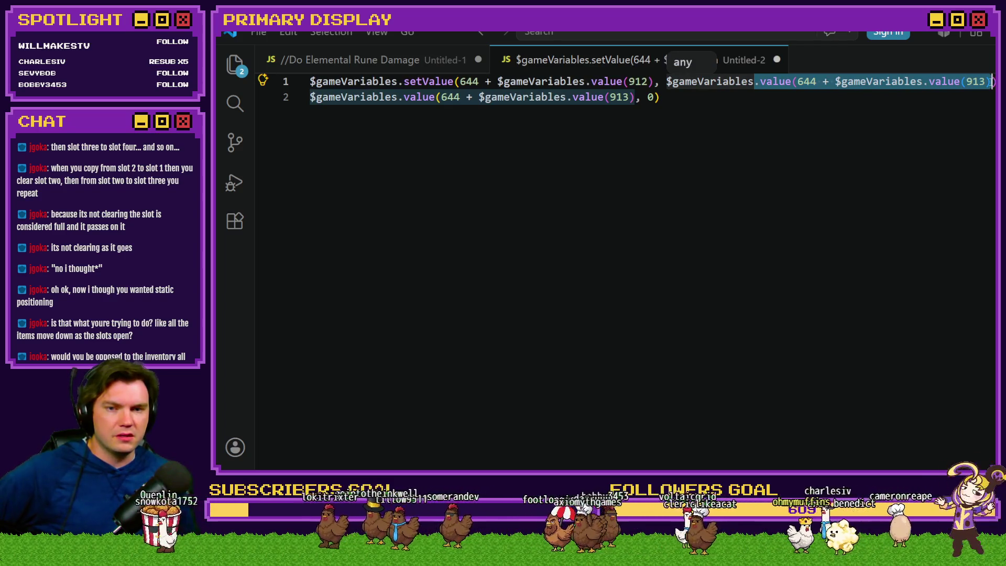
key(shift+alt+Right)
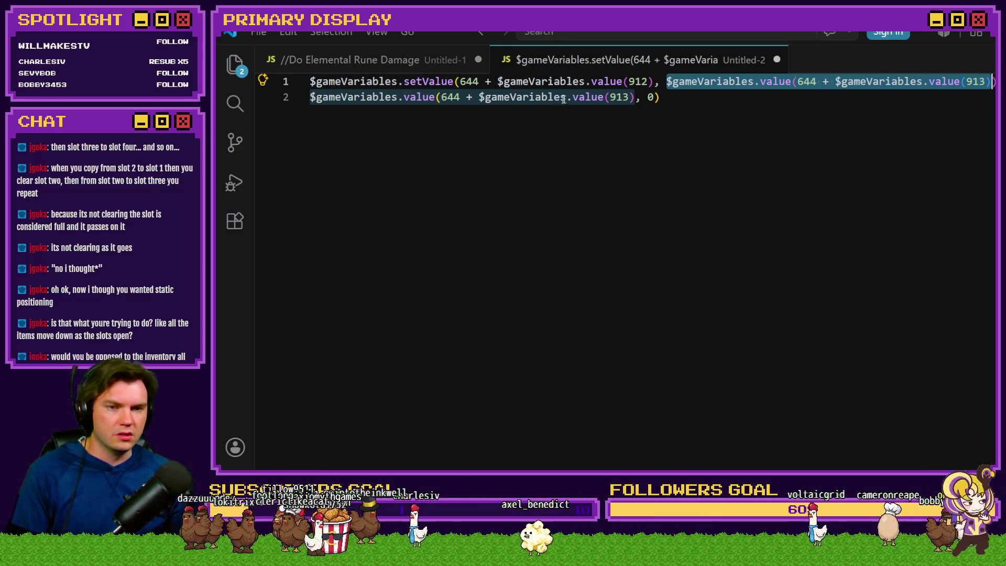
double_click(651, 97)
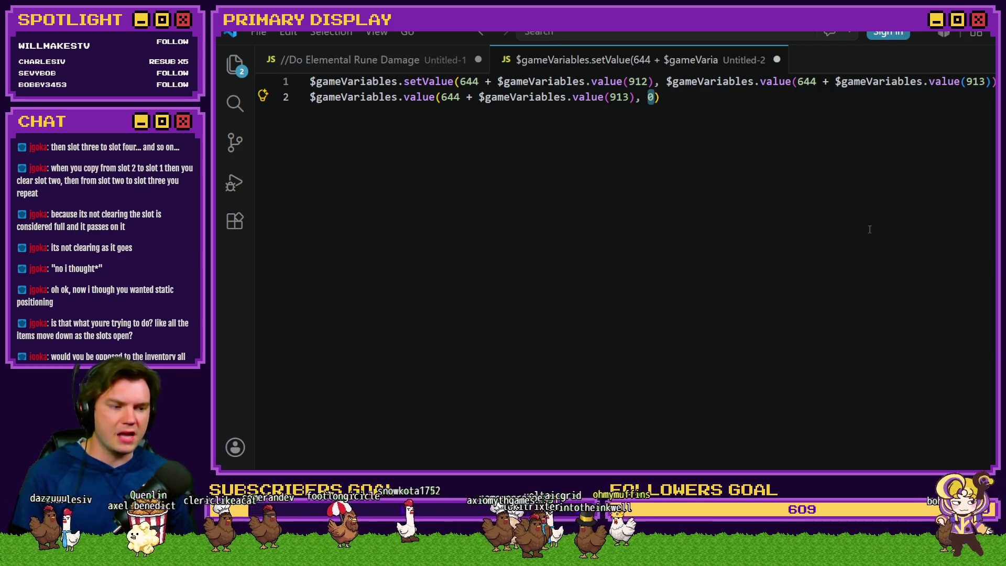
key(alt+Tab)
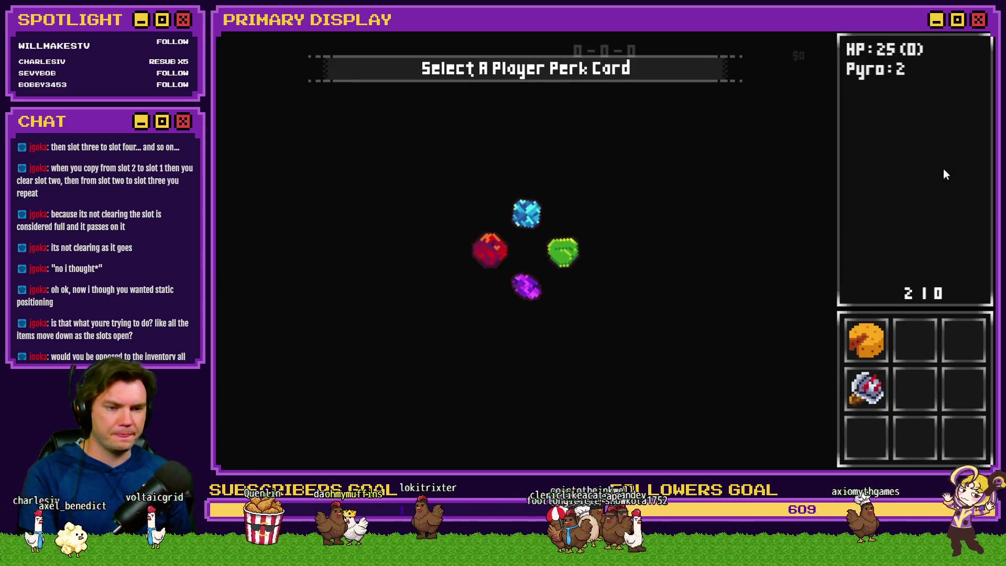
- Toggle the debug variable viewer while the compaction loop runs, then return to the script
key(F1)
key(F1)
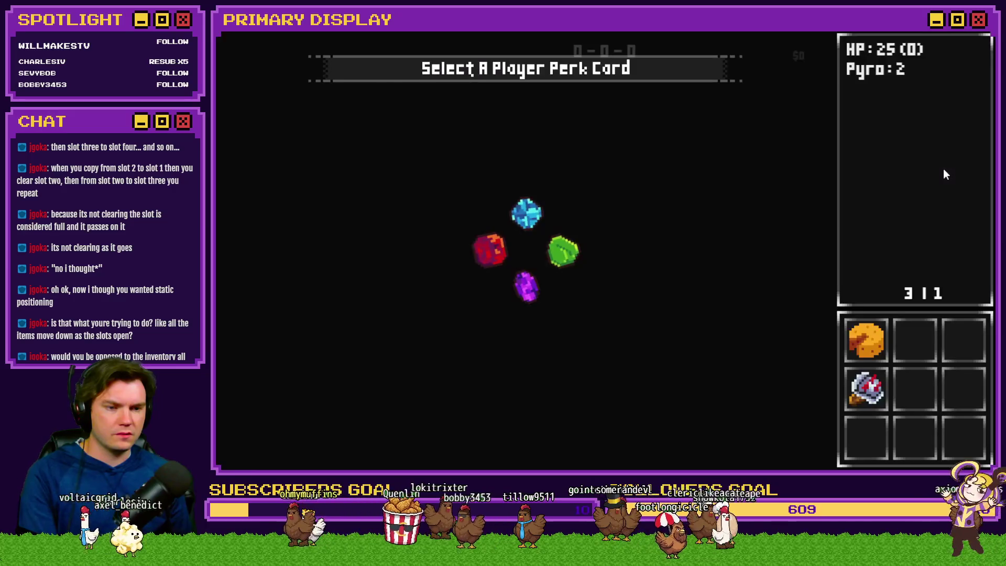
key(F1)
key(F1)
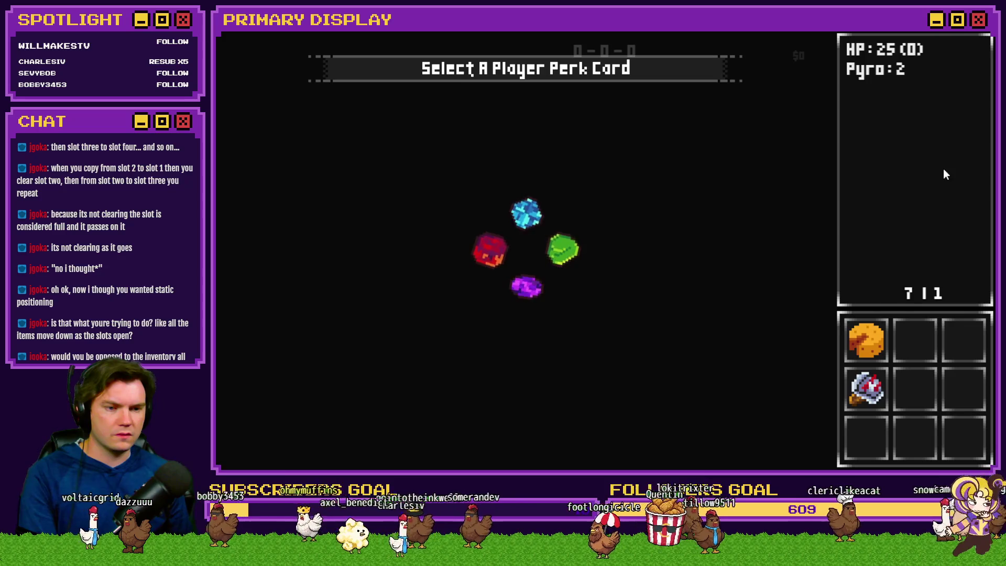
key(F1)
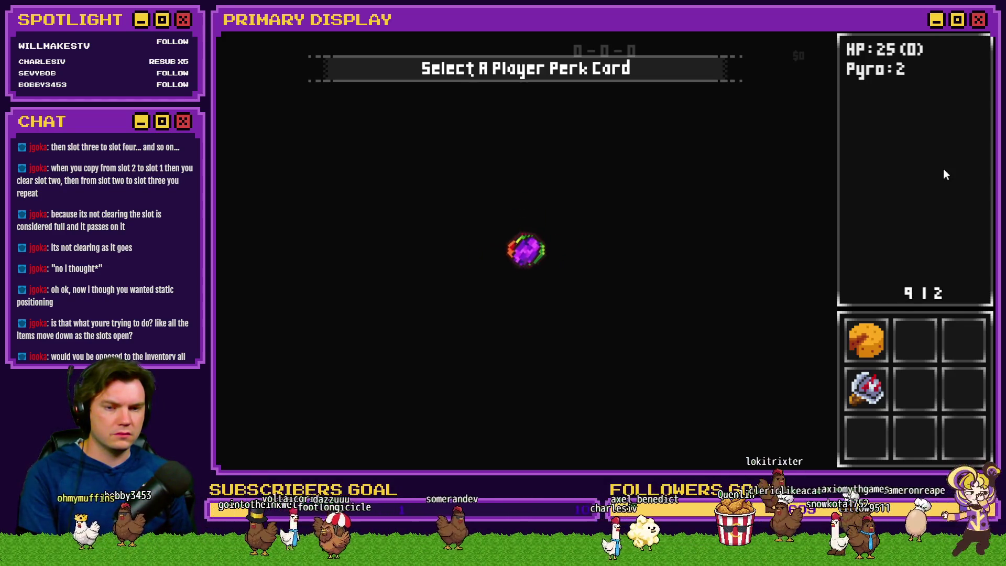
key(alt+Tab)
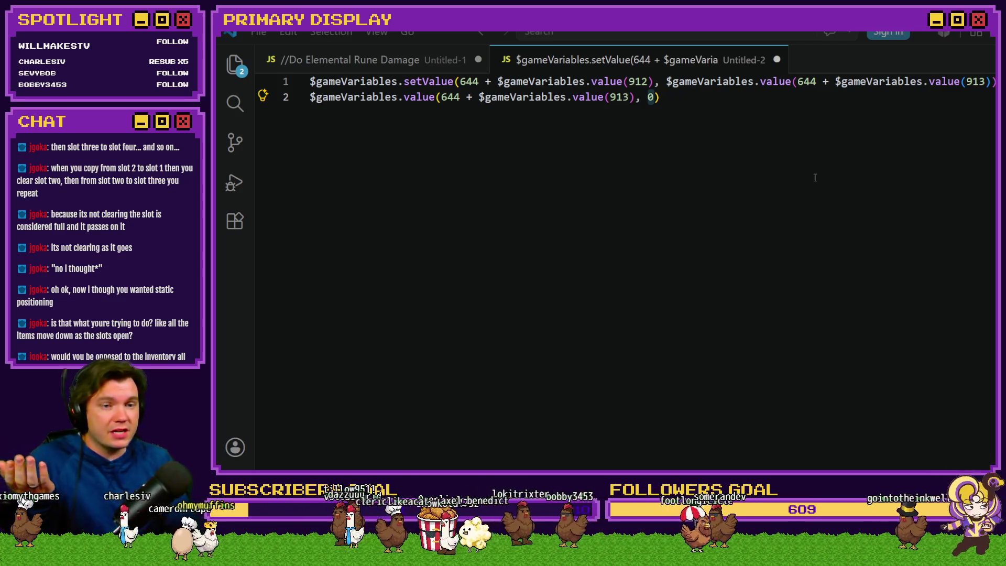
- Re-highlight the destination, source and cleared slot indexes and the 0, then reopen the Init/Anim/Wrap-up event
key(ctrl+a)
click(673, 97)
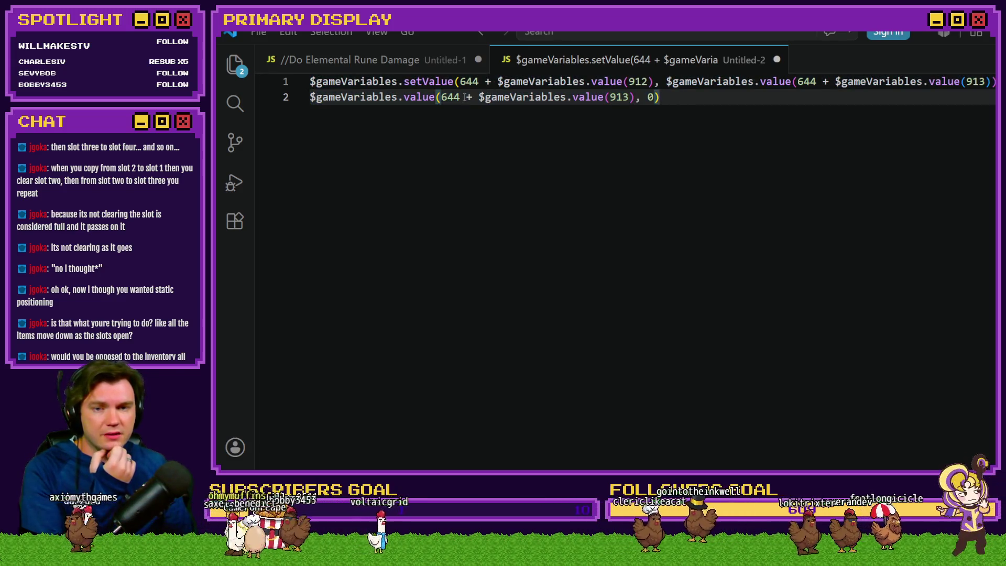
drag(460, 82, 654, 81)
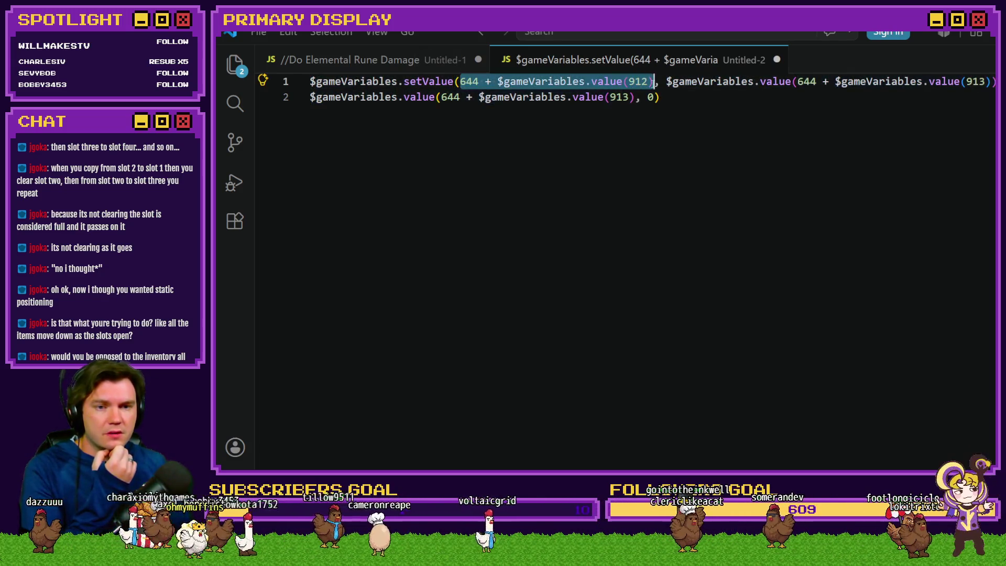
drag(791, 83, 977, 84)
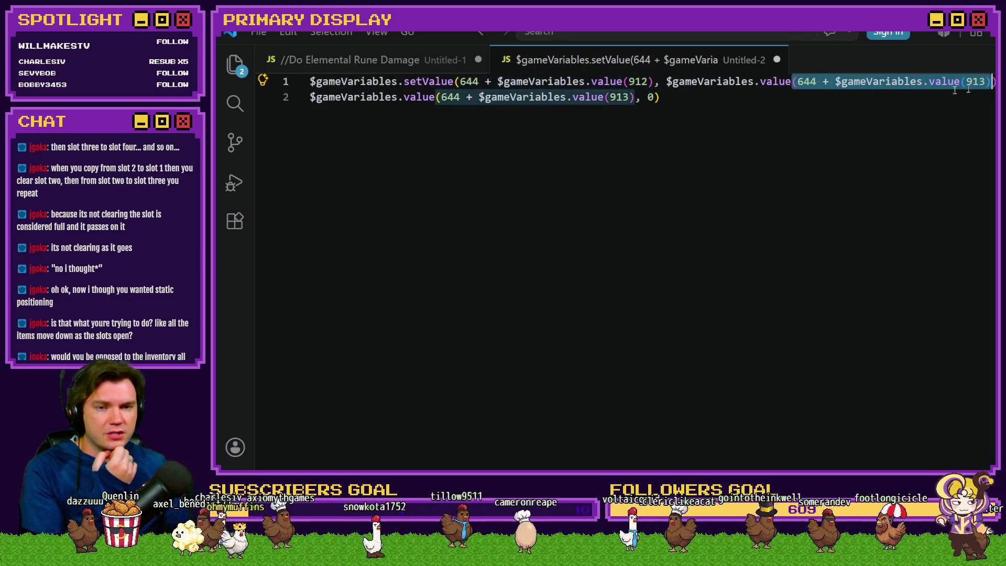
drag(439, 97, 635, 97)
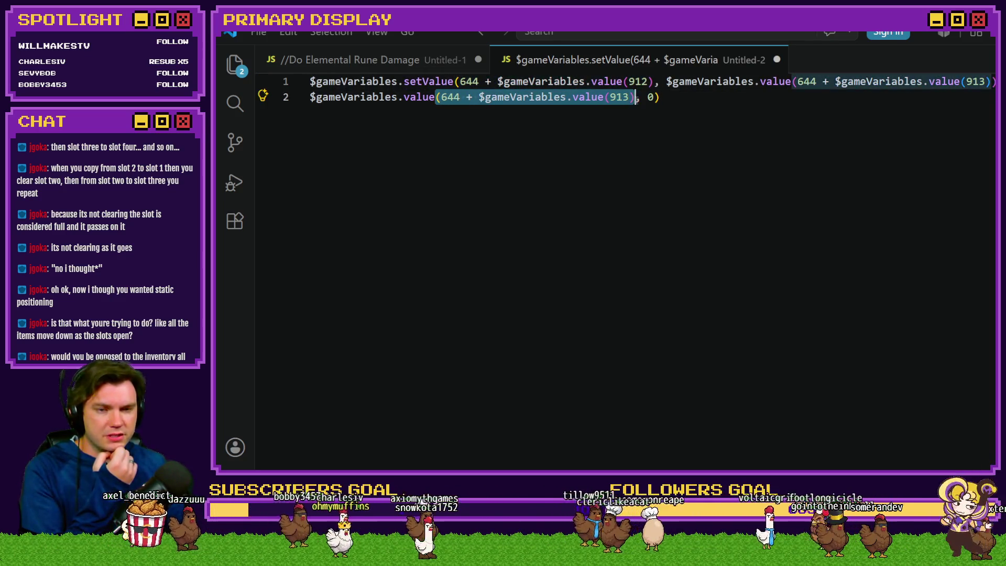
double_click(651, 98)
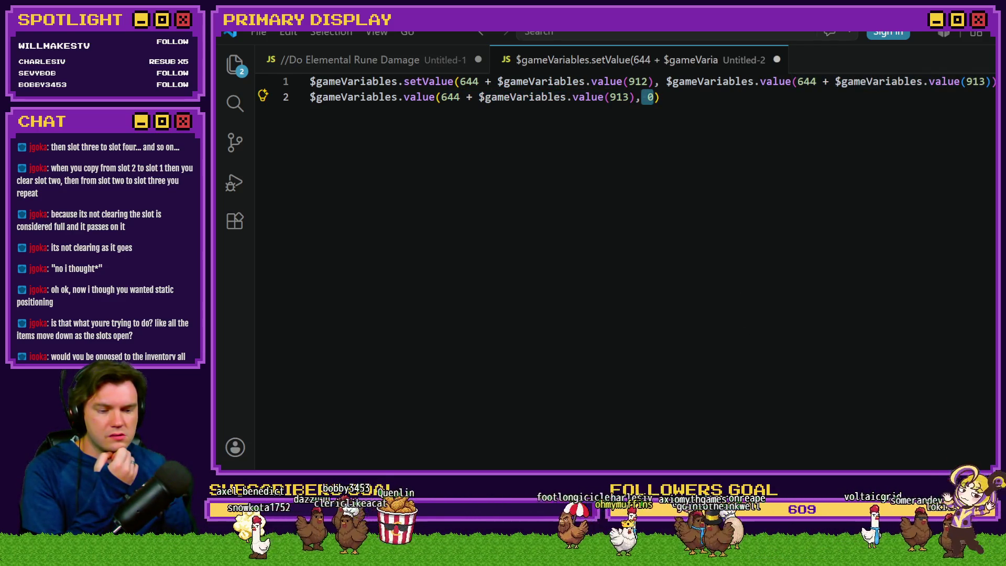
key(alt+Tab)
double_click(376, 73)
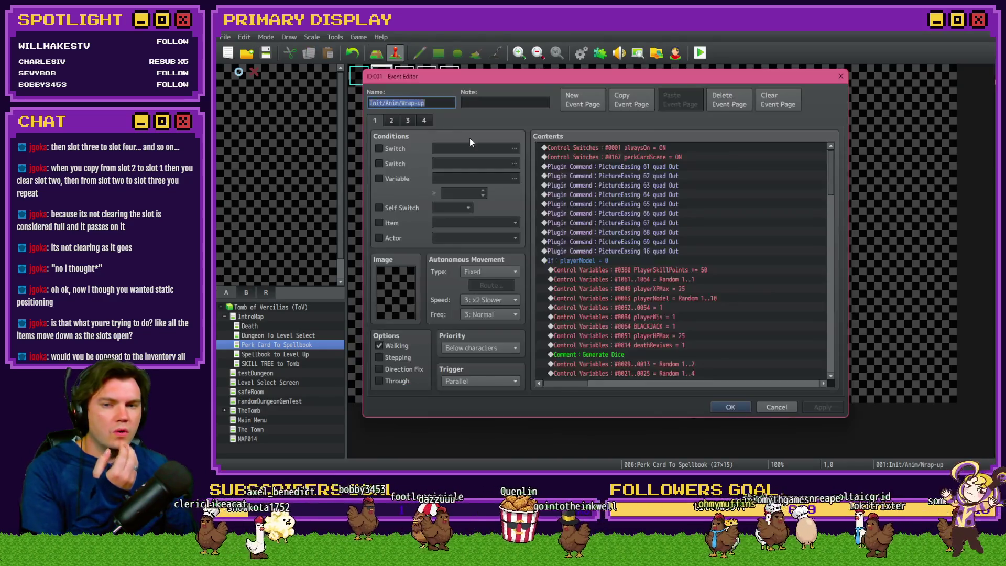
- Review the event's two-line slot-shifting Script command, then close the editor and start a playtest
drag(830, 164, 836, 236)
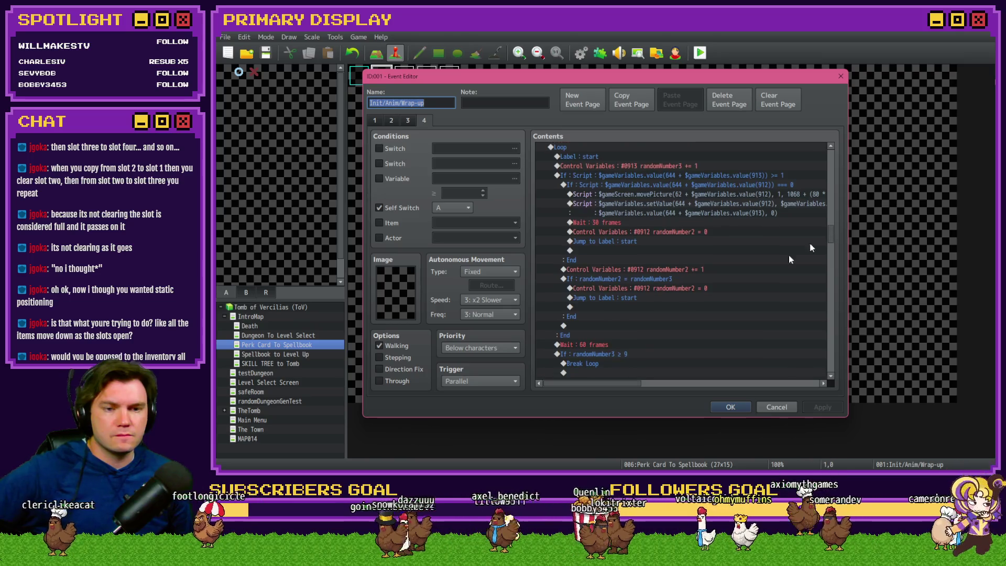
mouse_move(574, 386)
mouse_down()
mouse_move(624, 367)
mouse_move(638, 347)
mouse_up()
click(659, 204)
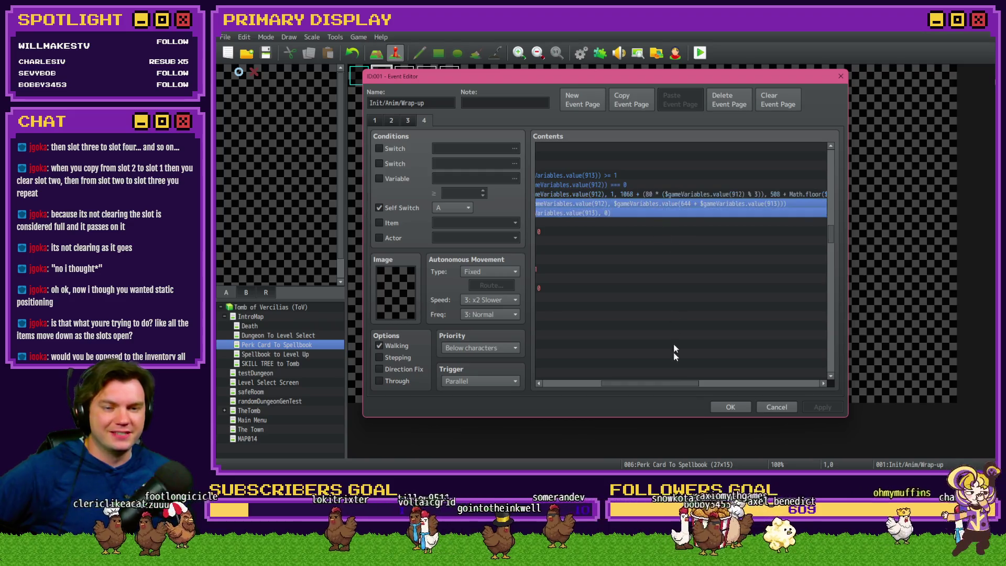
mouse_move(668, 385)
mouse_down()
mouse_move(601, 373)
mouse_move(630, 309)
mouse_up()
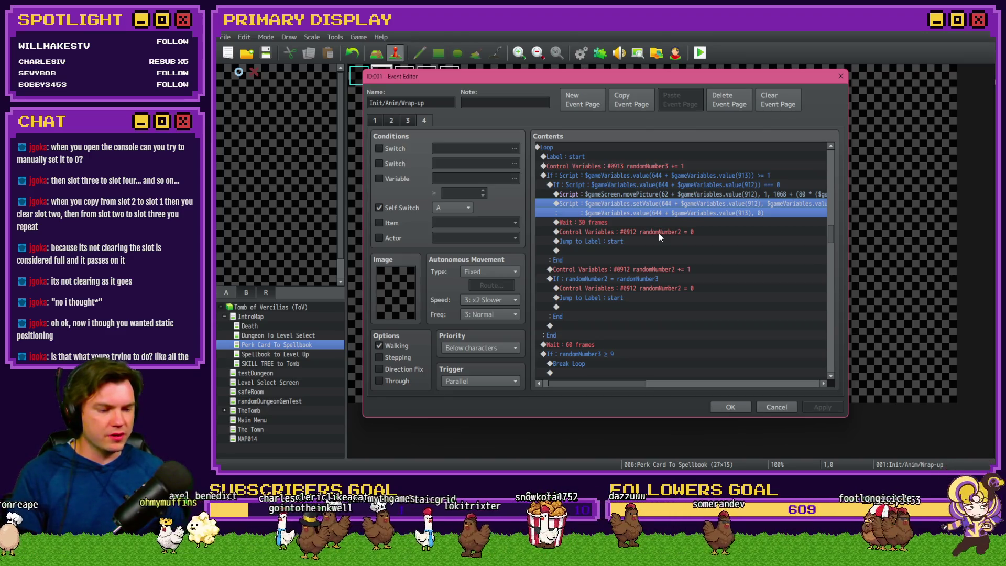
click(840, 77)
click(700, 53)
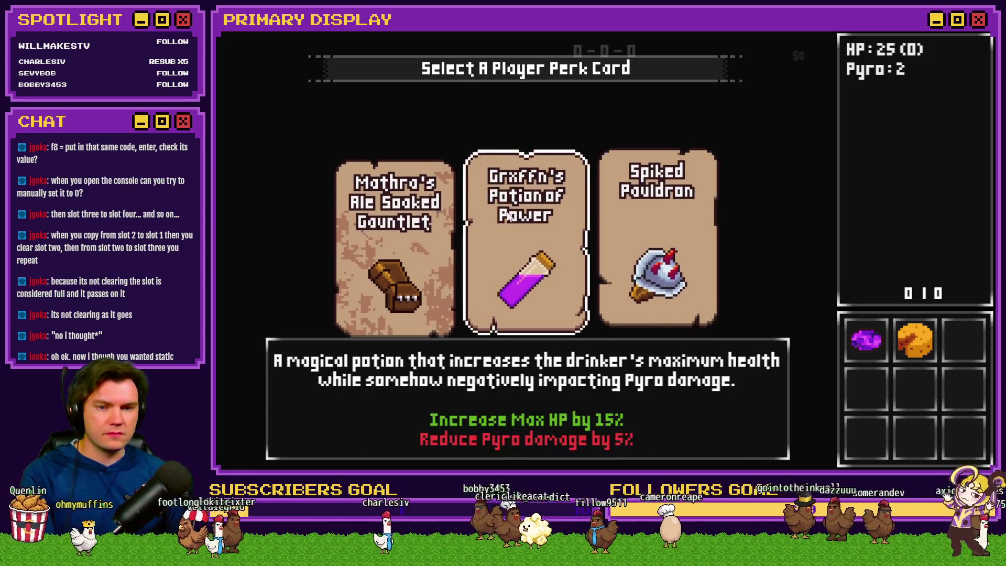
- Pick the Spiked Pauldron, ruby and scroll perk cards
click(647, 231)
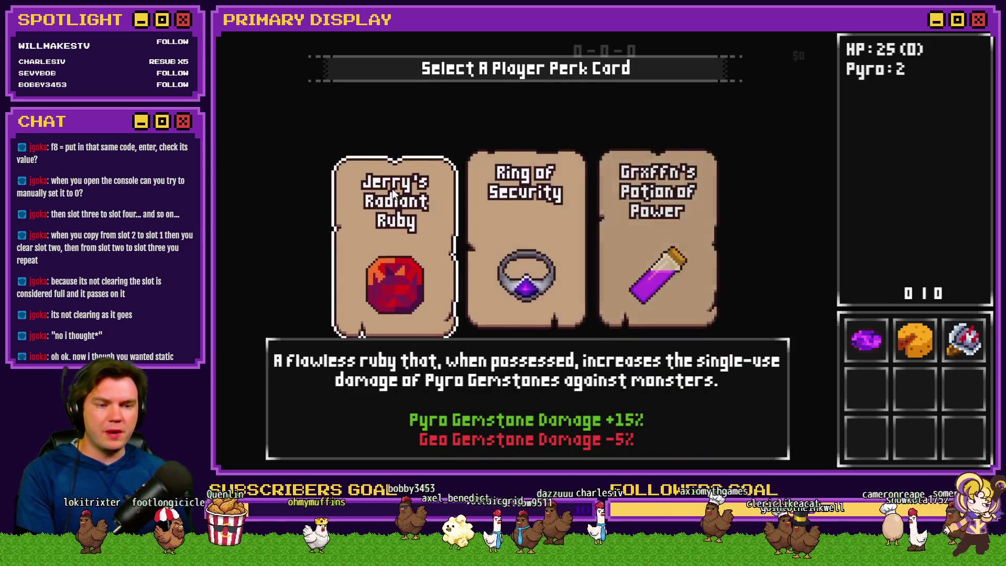
click(394, 194)
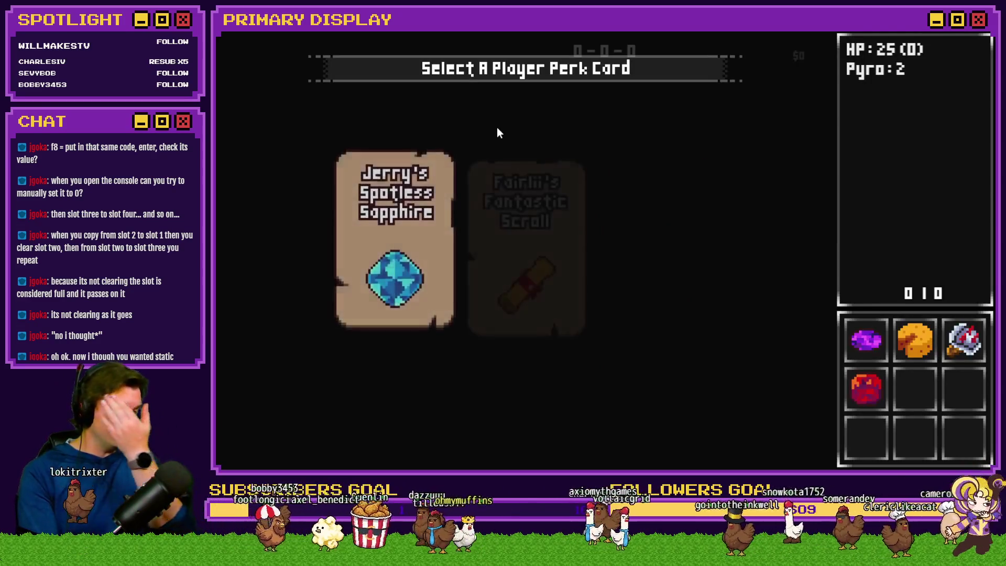
mouse_move(395, 239)
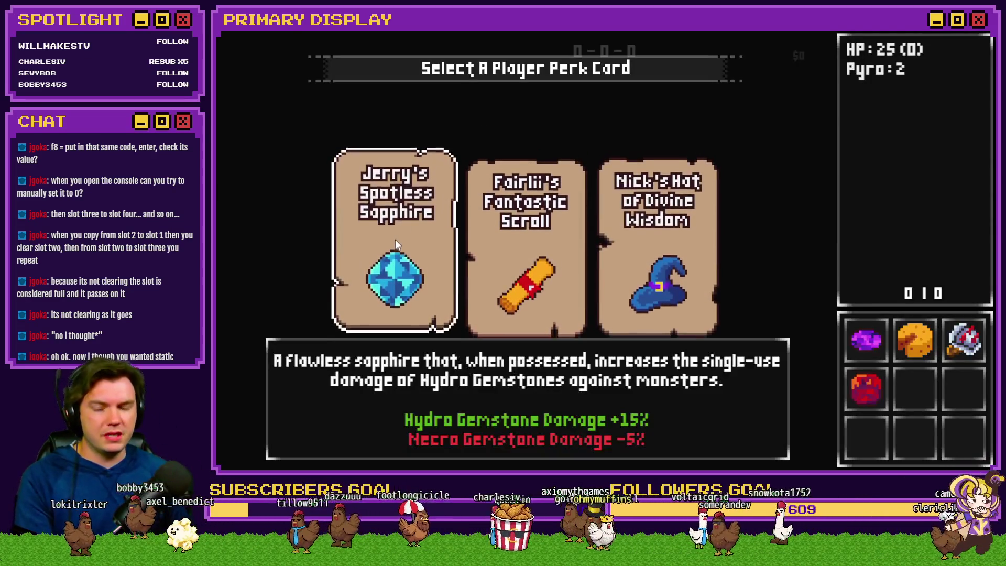
click(501, 239)
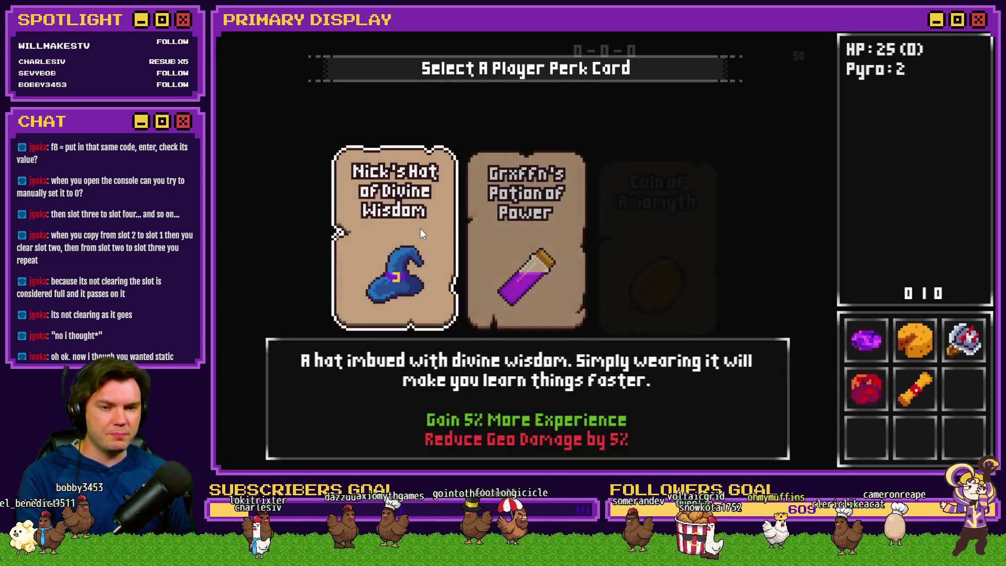
- Pick Nick's Hat of Divine Wisdom, the green jadeite and Jerry's Spotless Sapphire cards
click(414, 231)
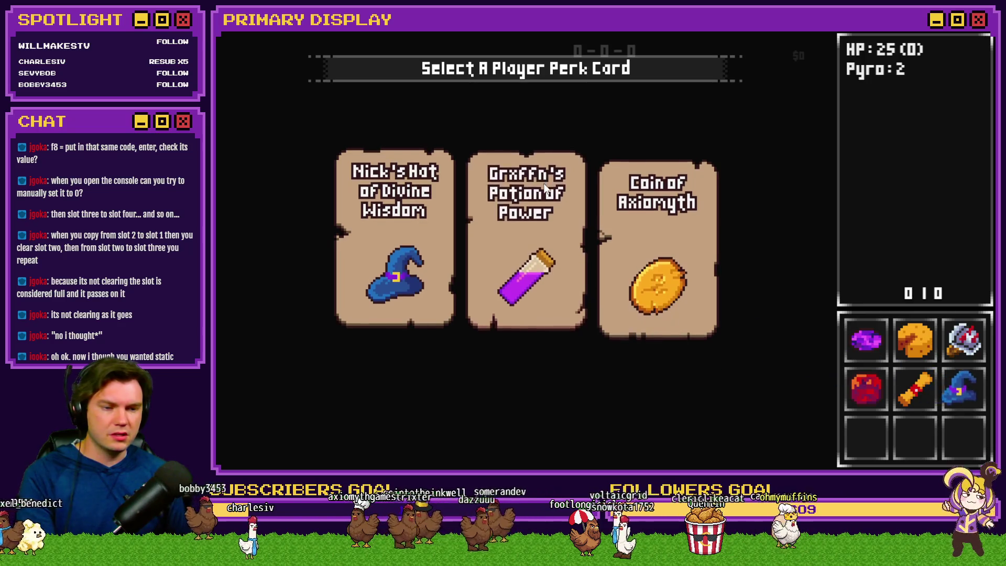
click(548, 229)
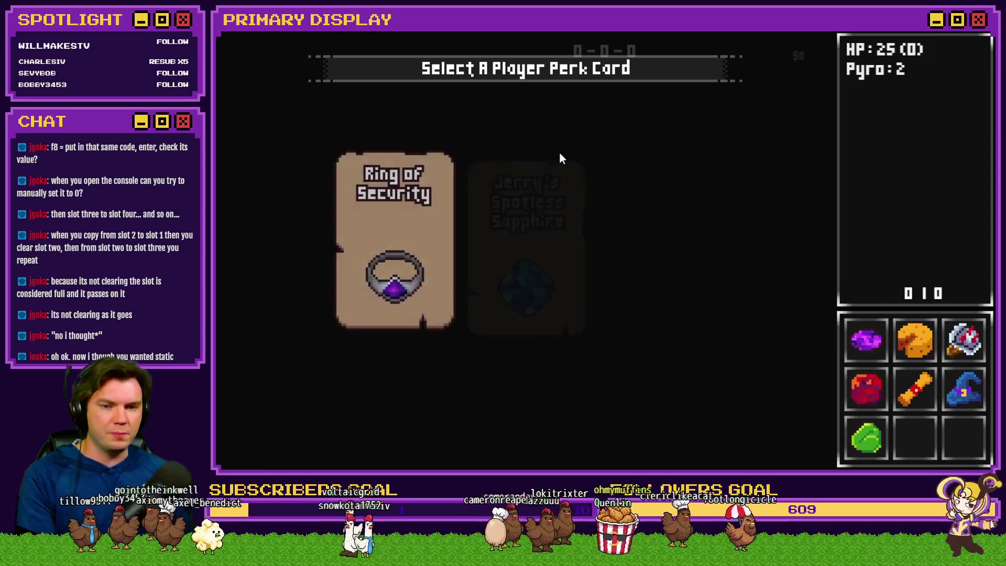
mouse_move(560, 157)
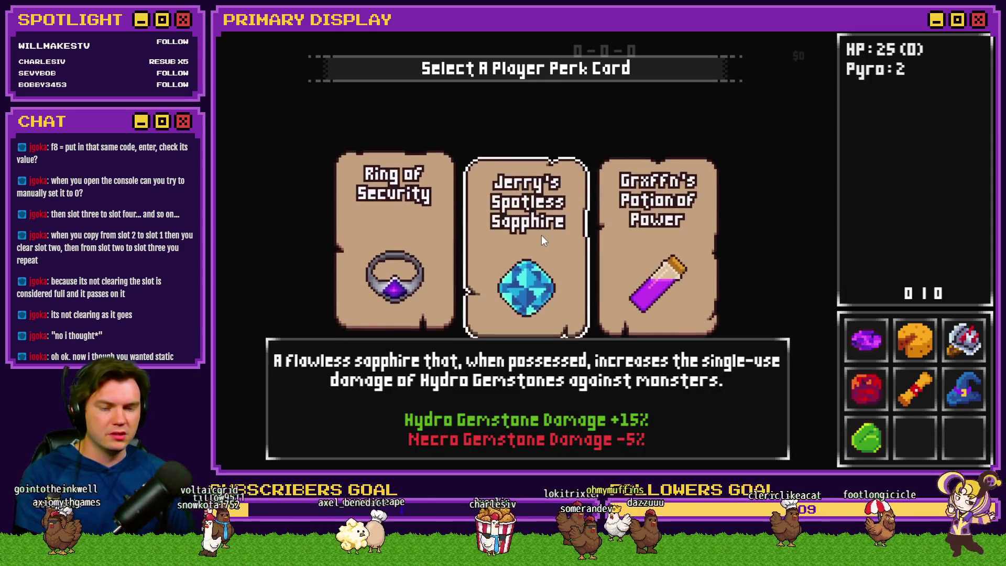
click(541, 235)
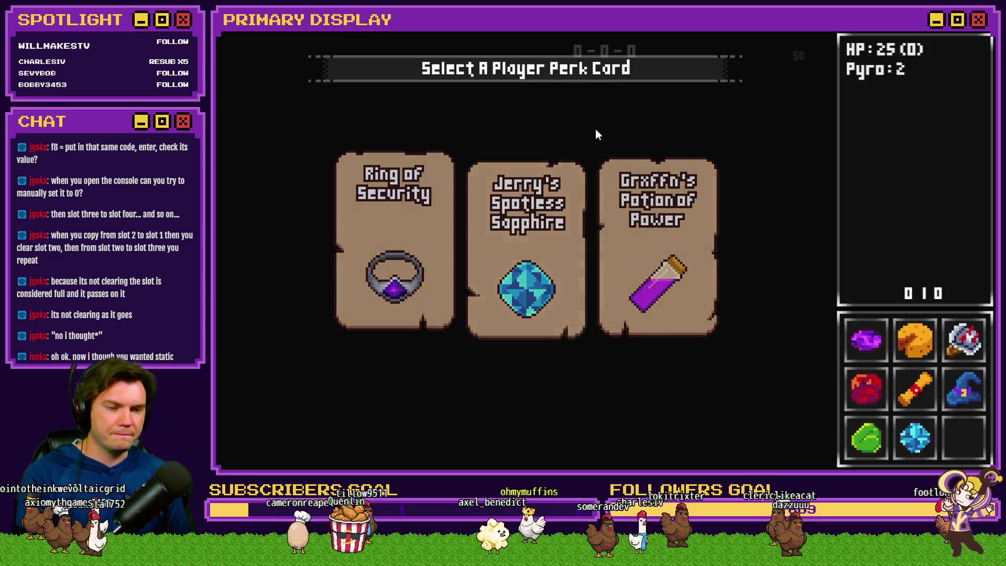
key(F9)
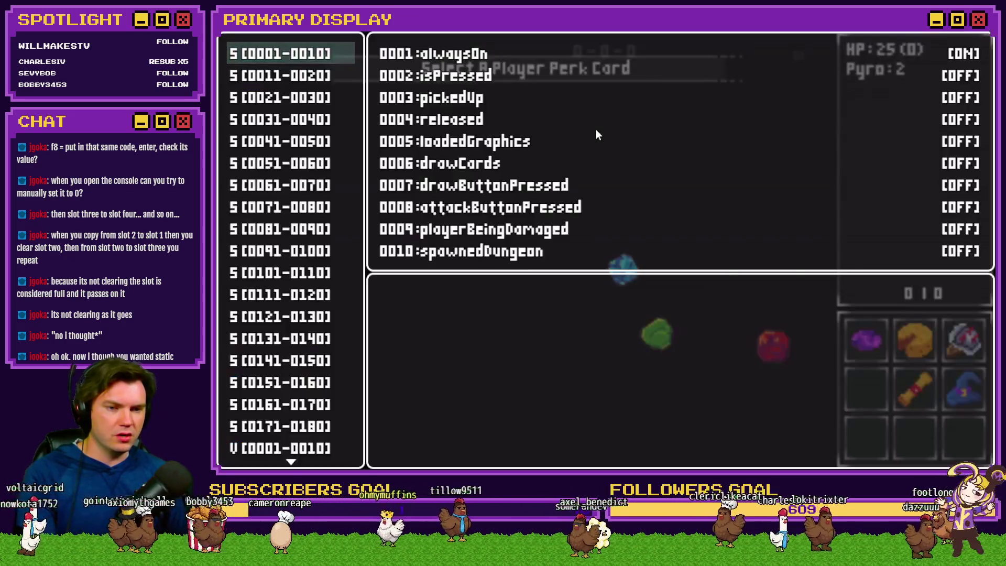
- In the 0641–0650 range, lower variable 0645 perkCardSelected2 from 4 to 0
scroll(297, 224, down, 15)
scroll(298, 226, up, 14)
scroll(301, 231, up, 3)
click(325, 207)
key(Down)
key(Down)
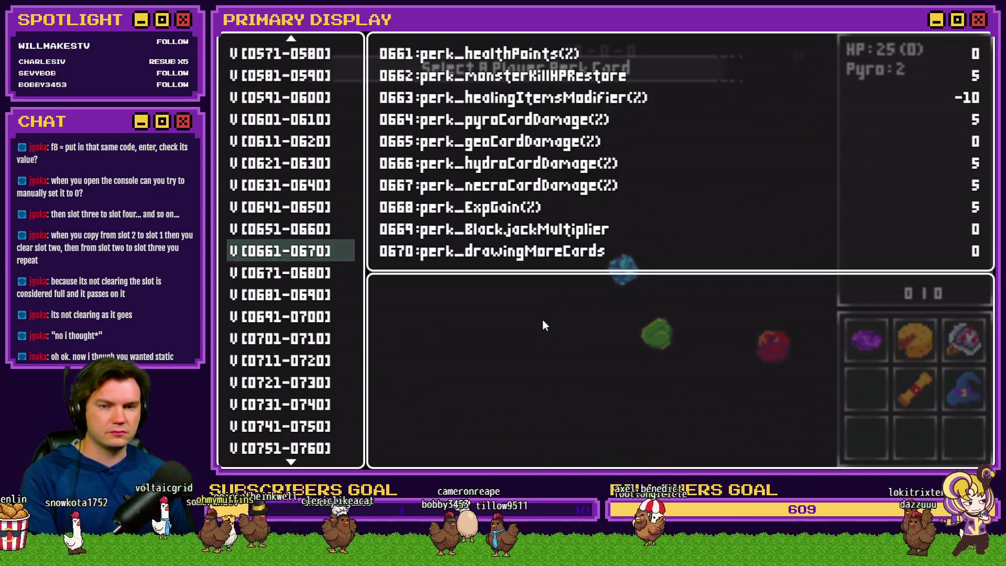
key(Up)
key(Up)
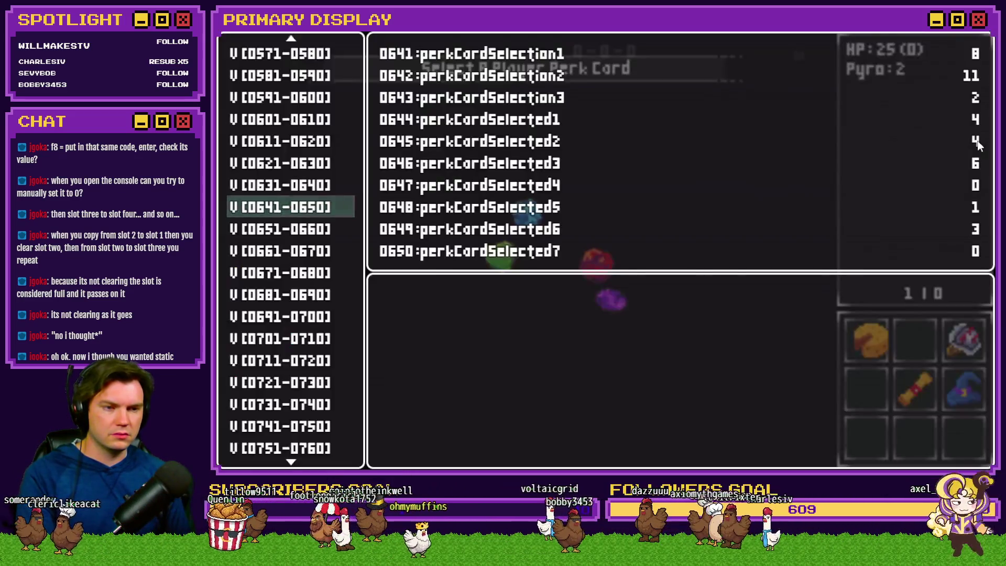
key(Return)
key(Down)
key(Down)
key(Down)
key(Left)
key(Left)
key(Left)
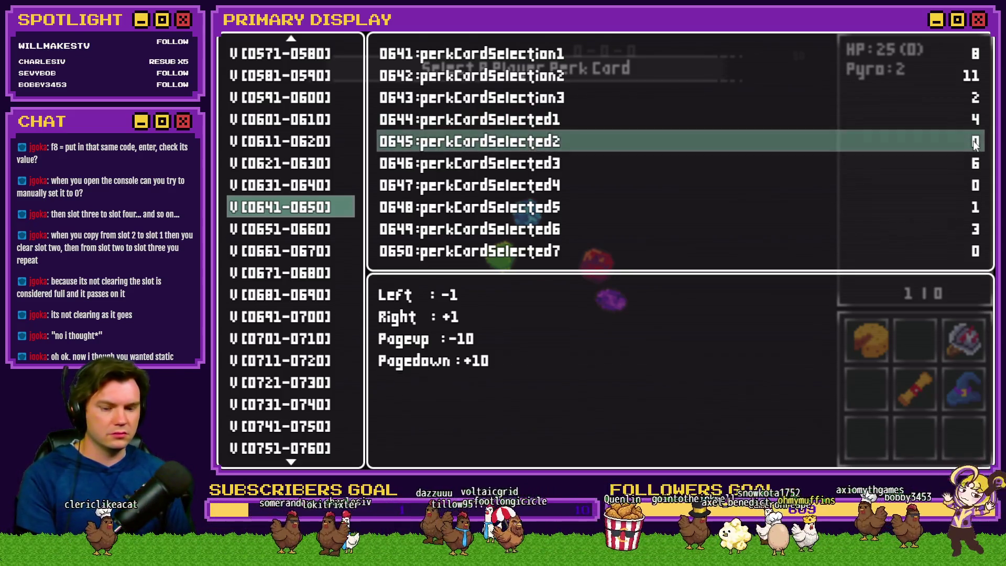
- Close the debug window, reopen it briefly to check values, and resume the game
key(Escape)
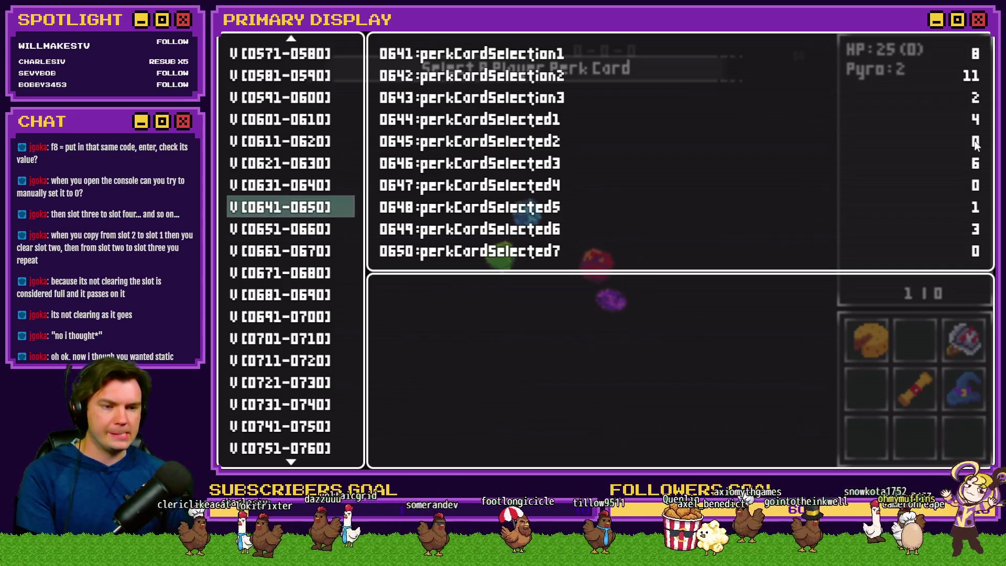
key(Escape)
key(F8)
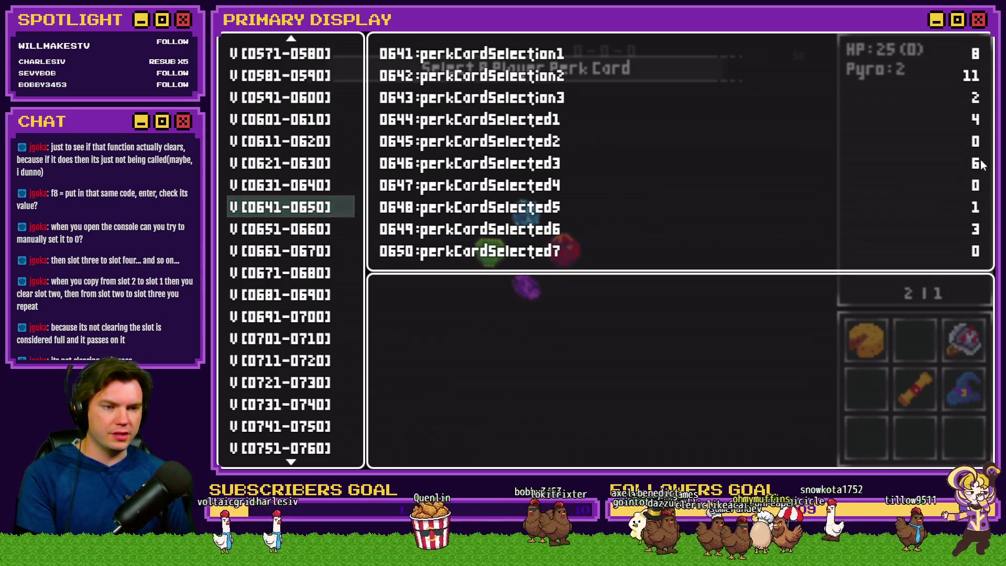
key(Escape)
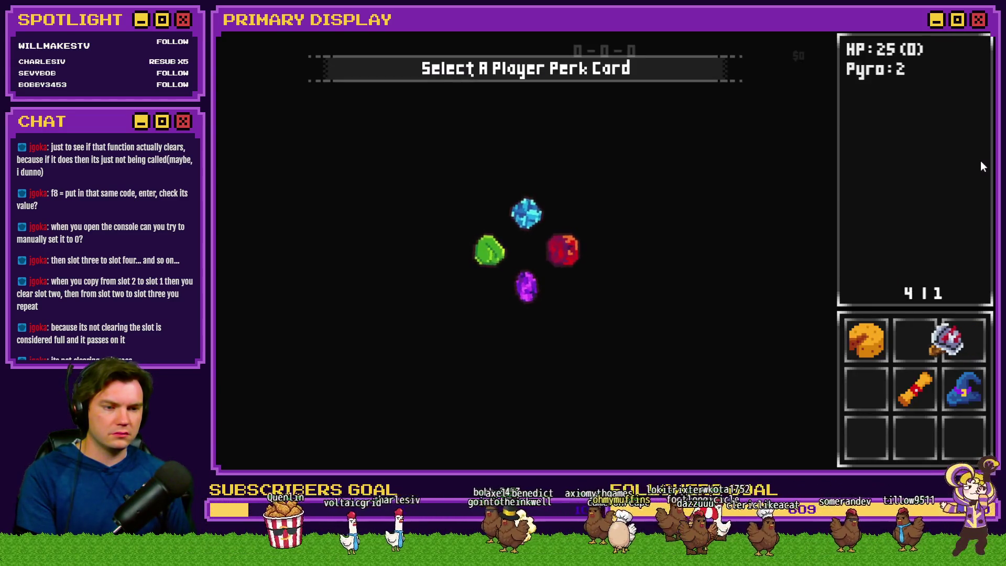
- Reopen the debug window to recheck perkCardSelected2
key(F8)
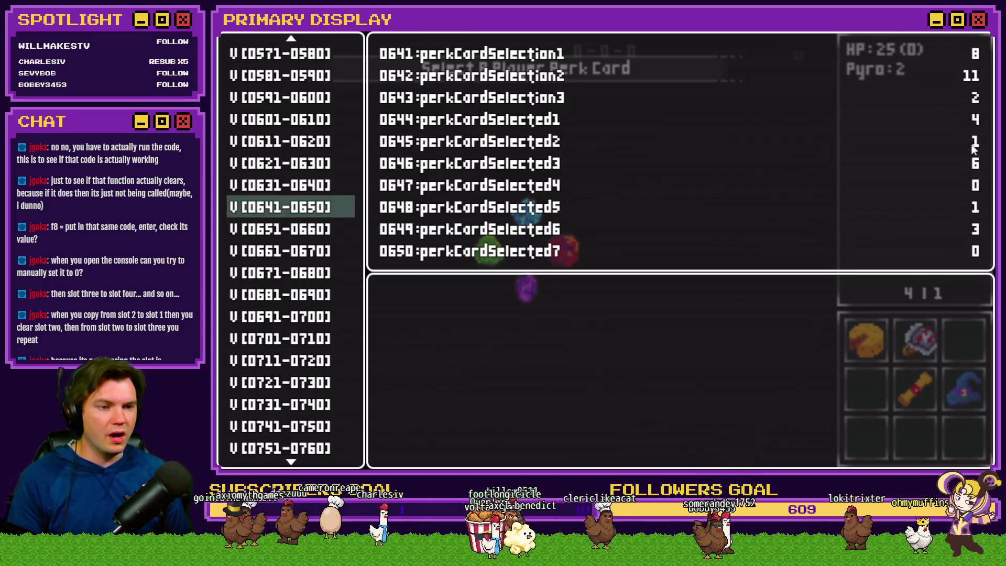
- In the debug screen, set variable 0646 perkCardSelected3 from 6 to 0
key(Return)
key(Down)
key(Down)
key(Down)
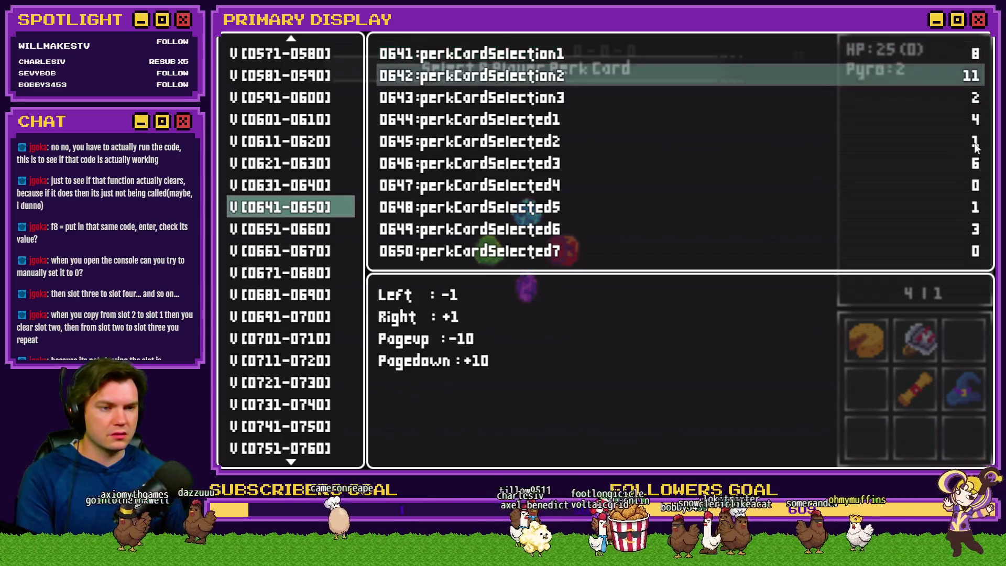
key(Left)
key(Left)
key(Left)
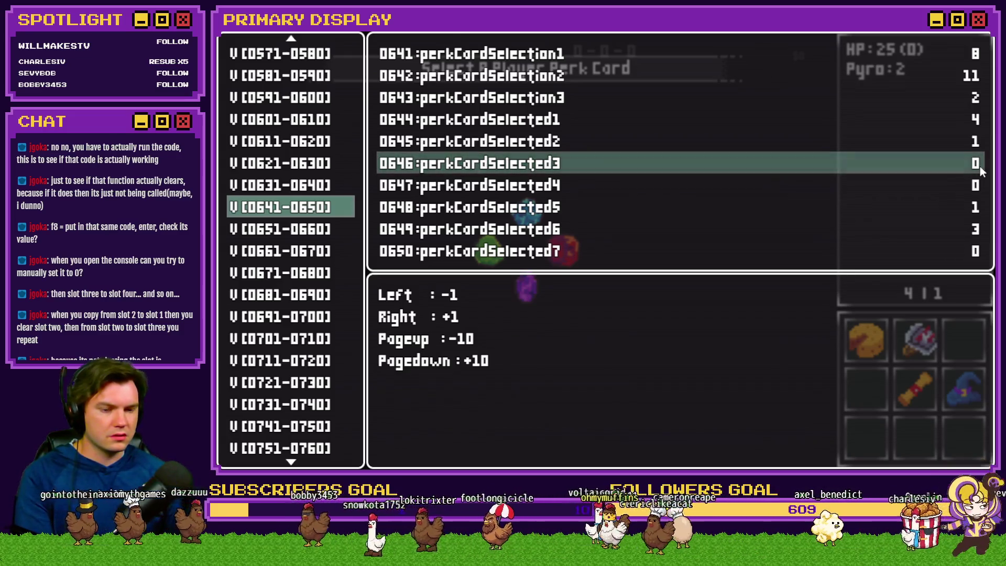
key(Escape)
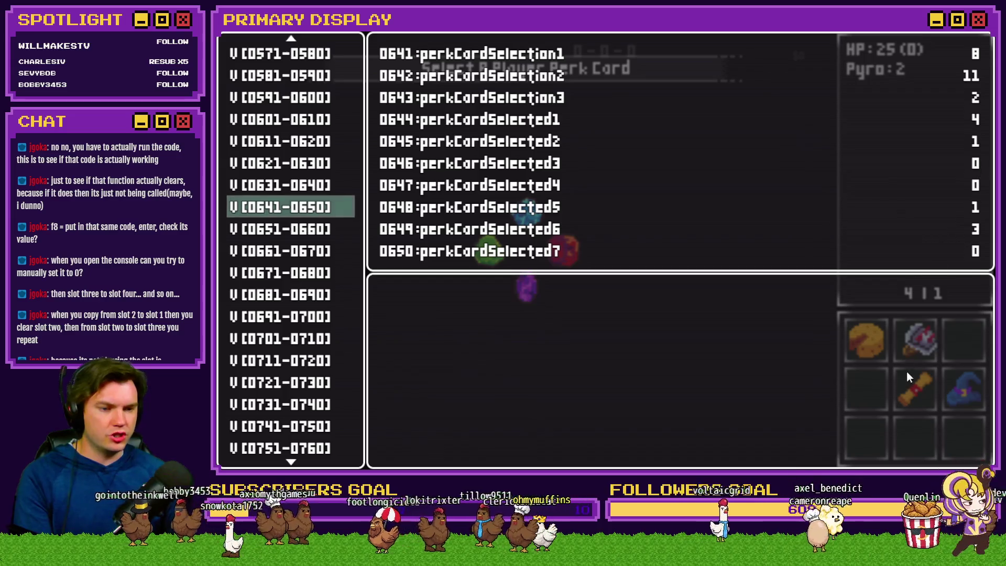
- Resume the game, reopen the debug window to recheck the perk slots, then end the playtest
key(F8)
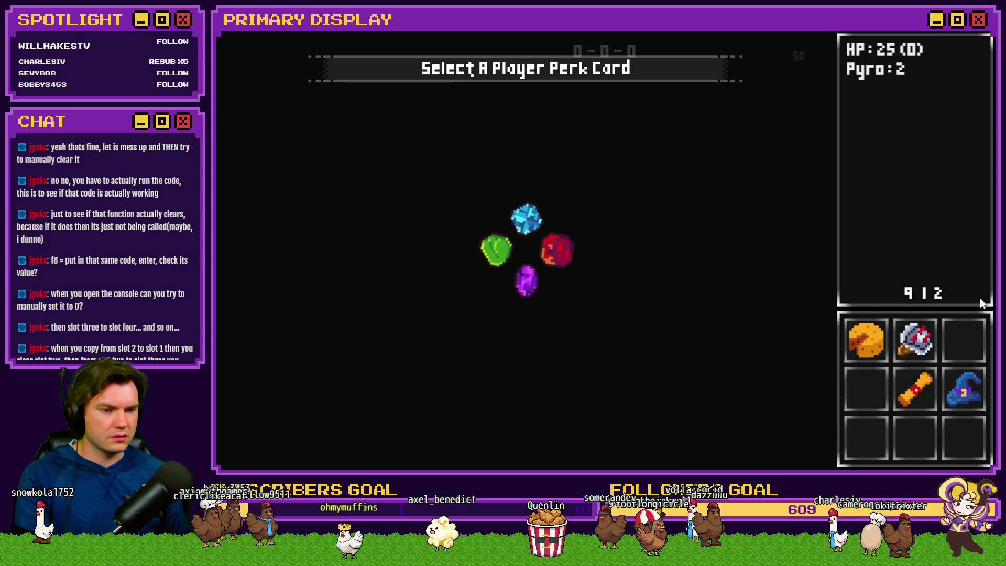
key(F8)
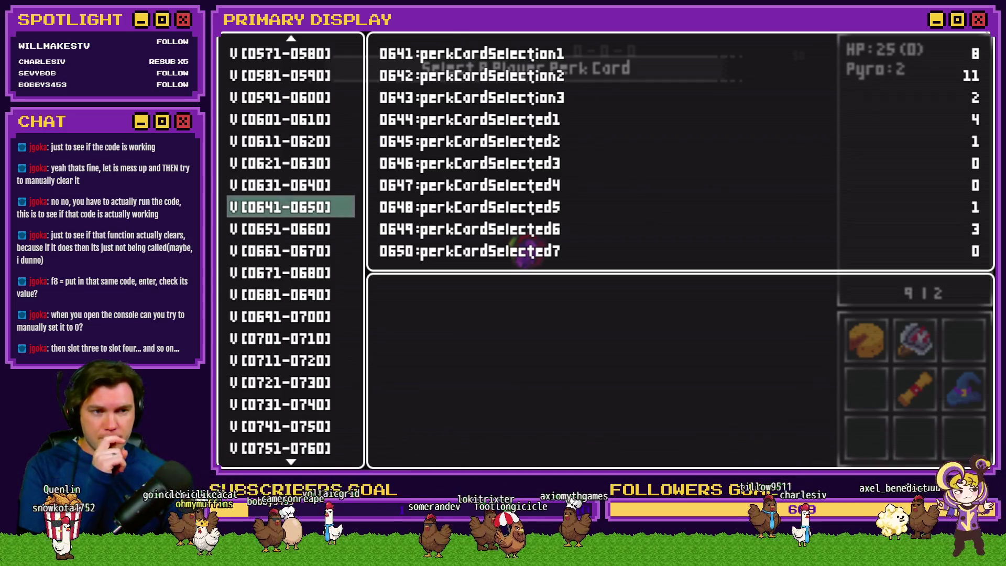
key(alt+F4)
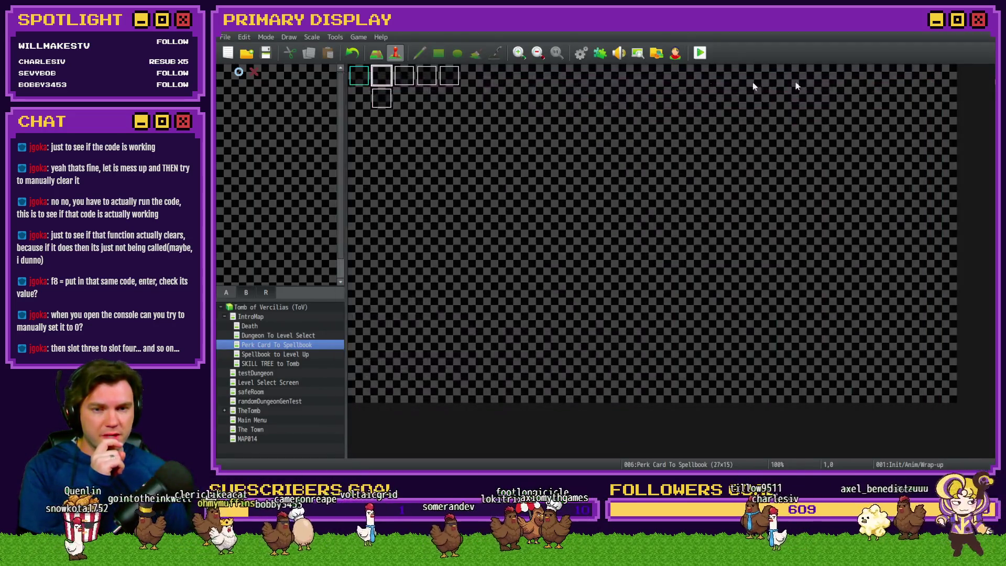
- Open page 4 of the Init/Anim/Wrap-up event, scrolled to the Adjust Perk Inventory Slots loop
double_click(384, 82)
click(425, 120)
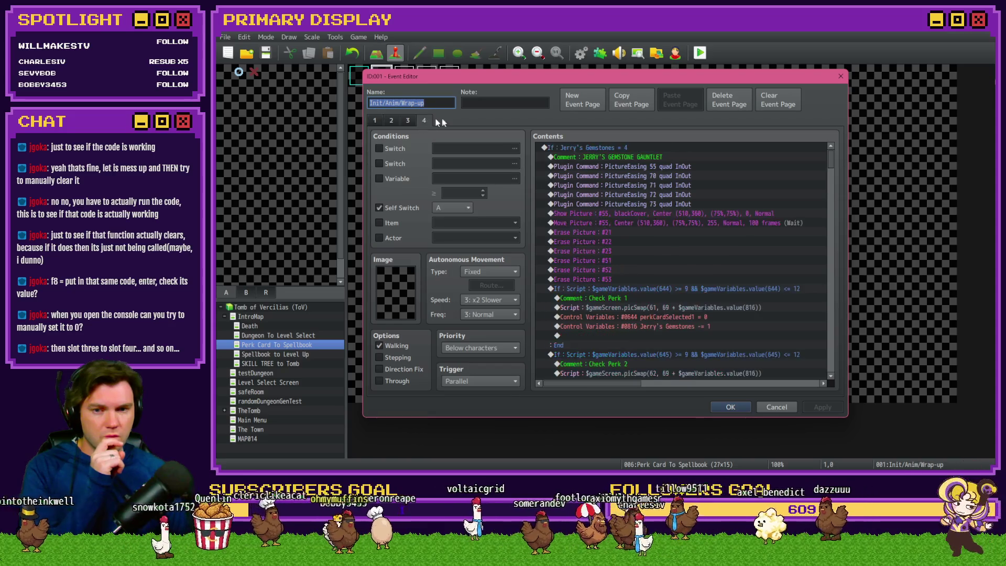
mouse_move(837, 159)
mouse_down()
mouse_move(832, 285)
mouse_move(831, 231)
mouse_move(763, 225)
mouse_up()
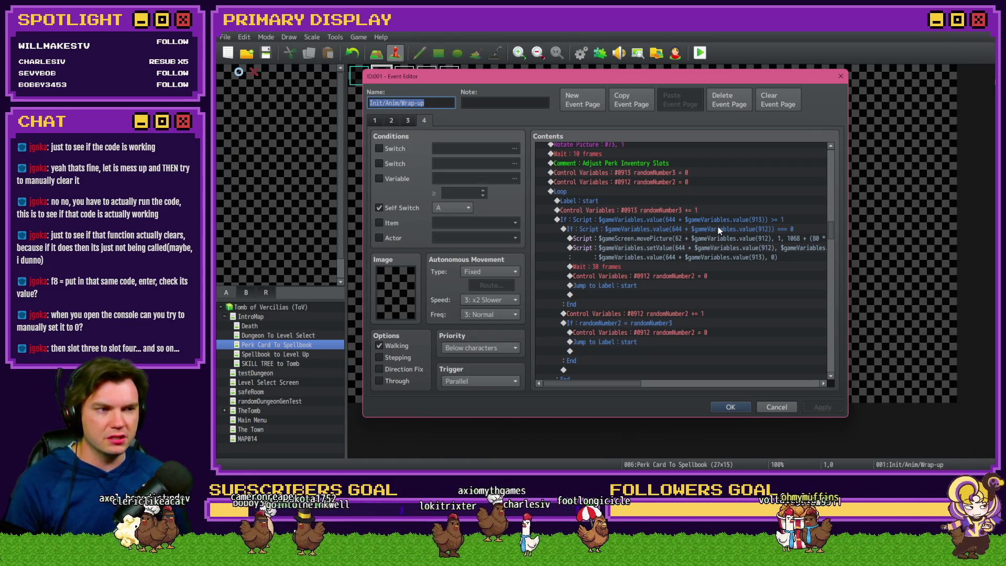
key(alt+Tab)
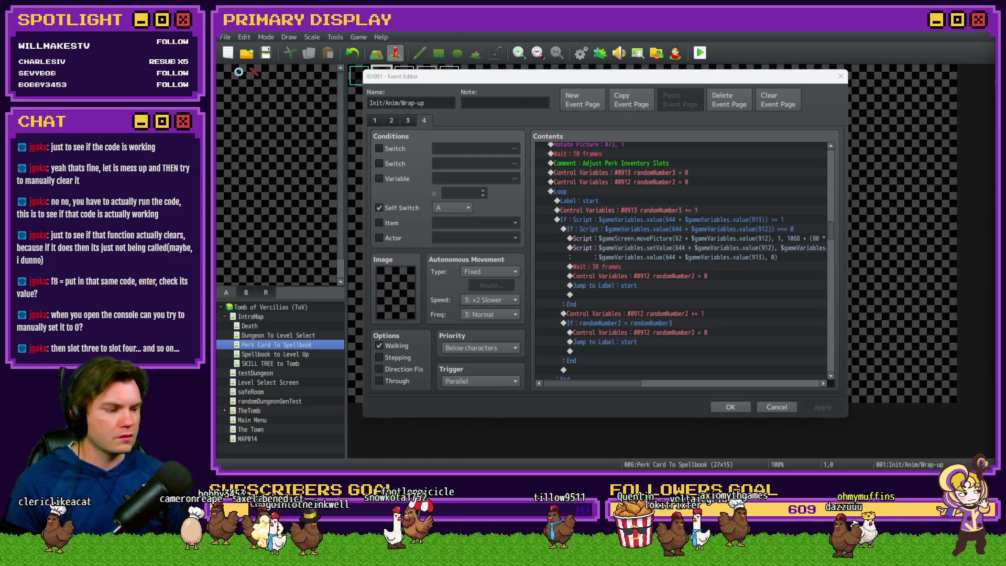
click(769, 81)
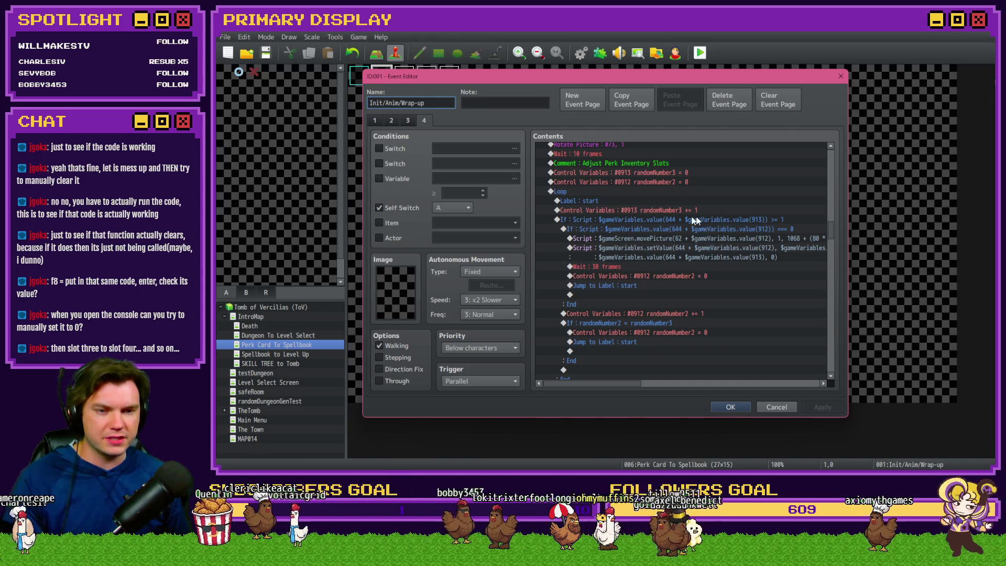
- Inspect the inner === 0 If block and movePicture line, then tick the Jerry's Gemstones variable condition
click(702, 220)
click(701, 226)
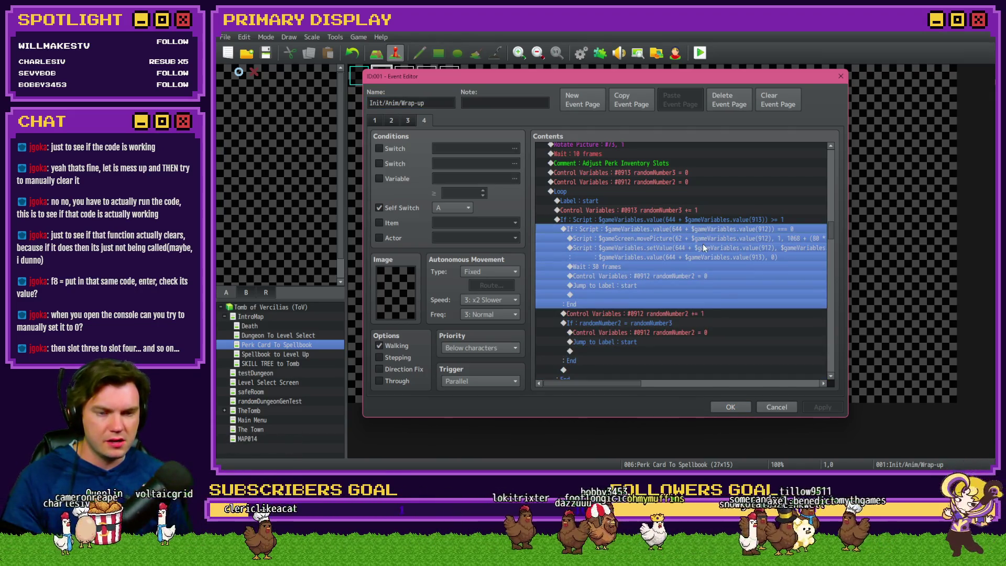
click(703, 239)
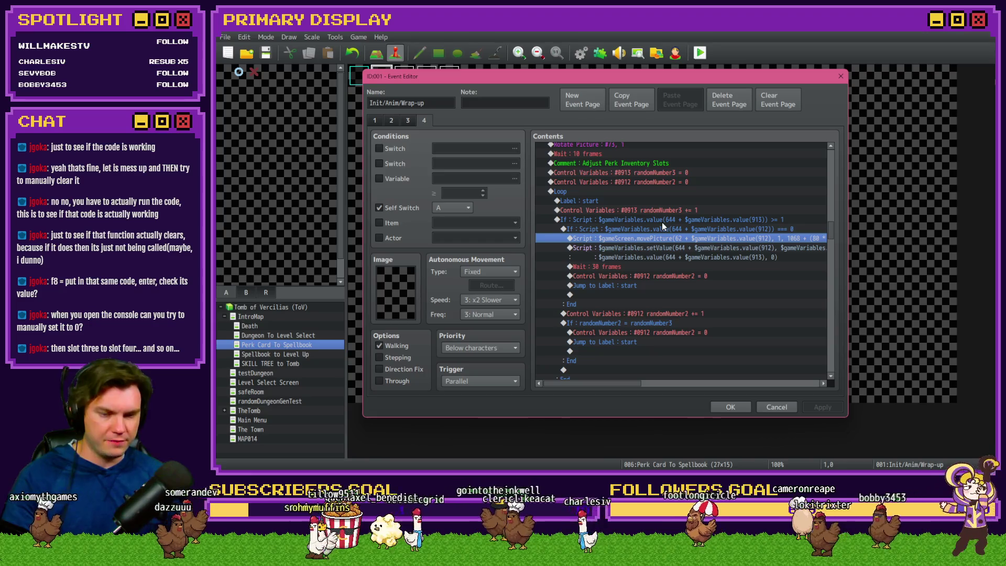
click(398, 178)
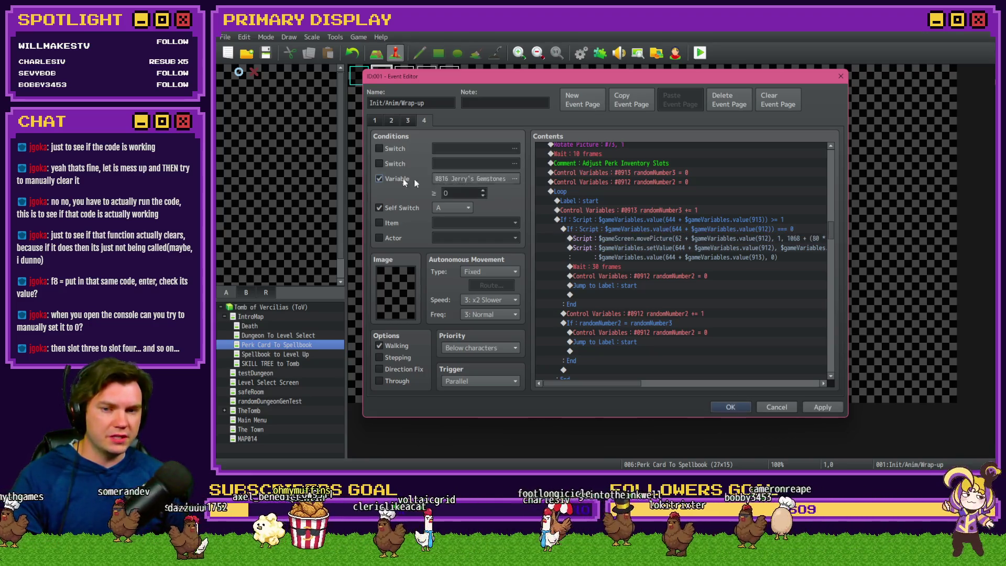
click(487, 178)
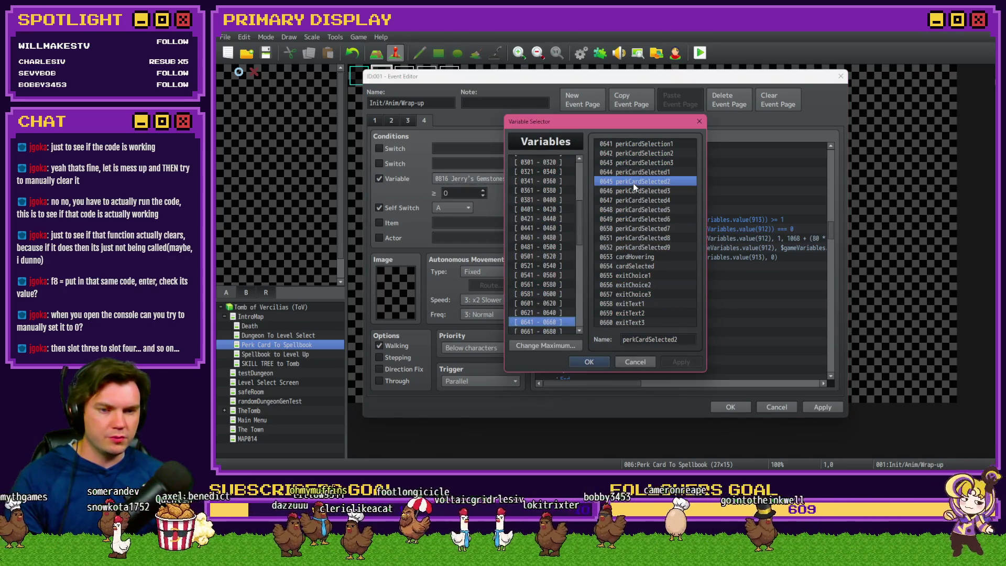
key(Escape)
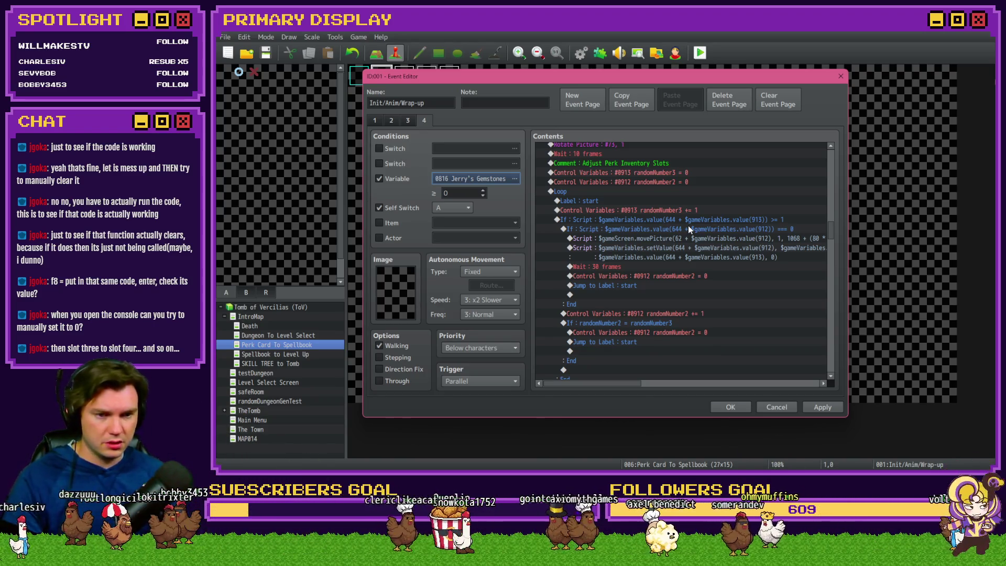
click(703, 219)
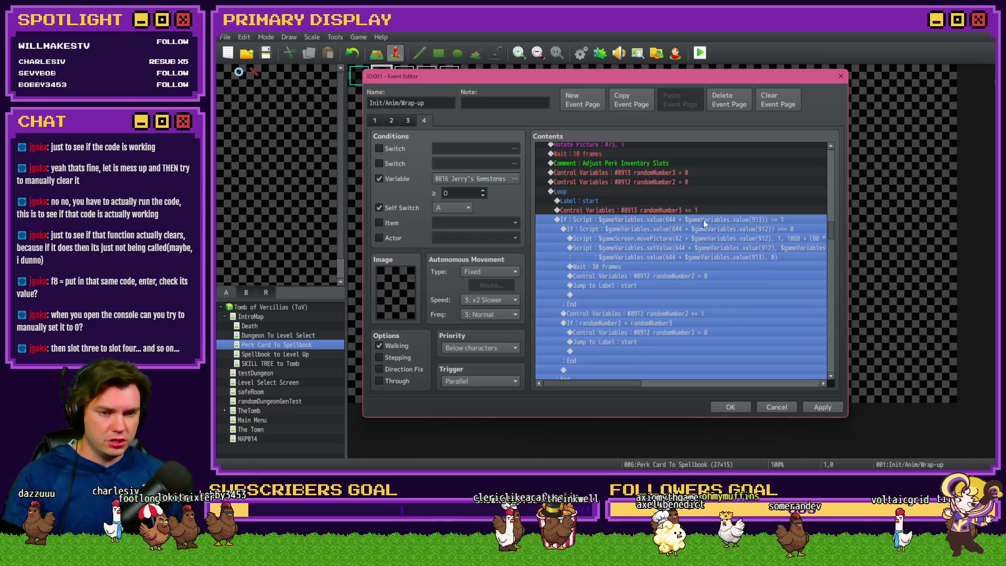
click(733, 228)
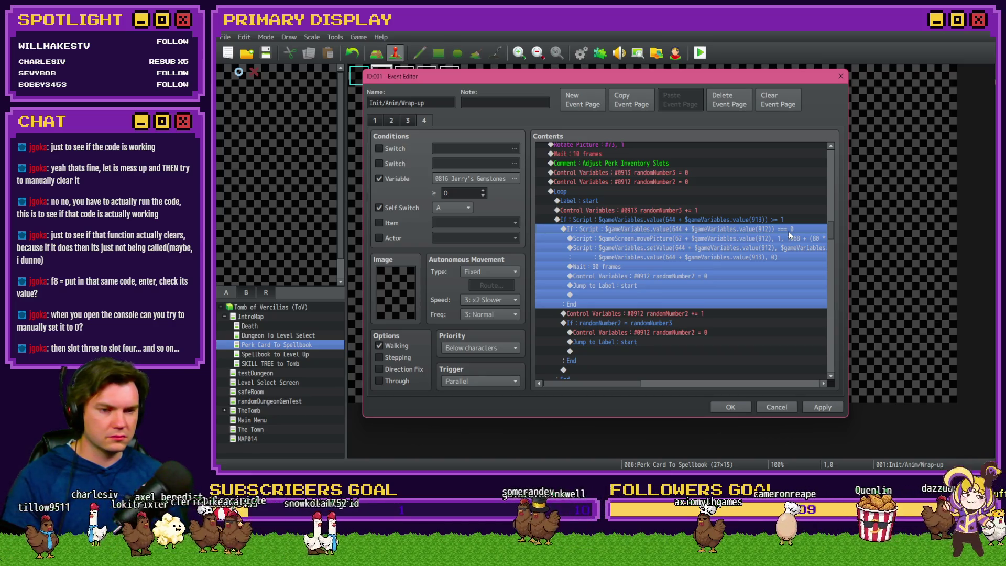
click(784, 247)
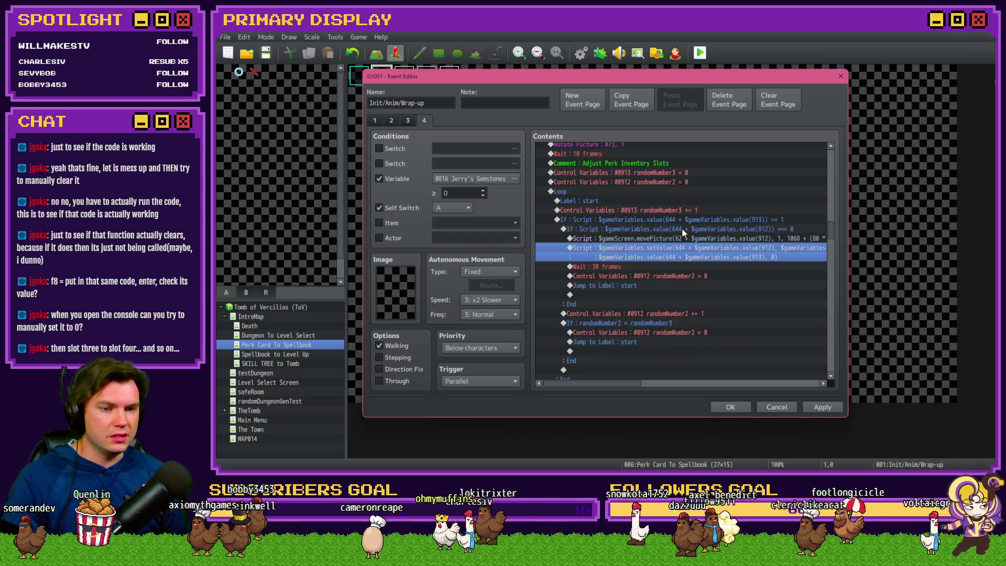
click(744, 229)
click(747, 238)
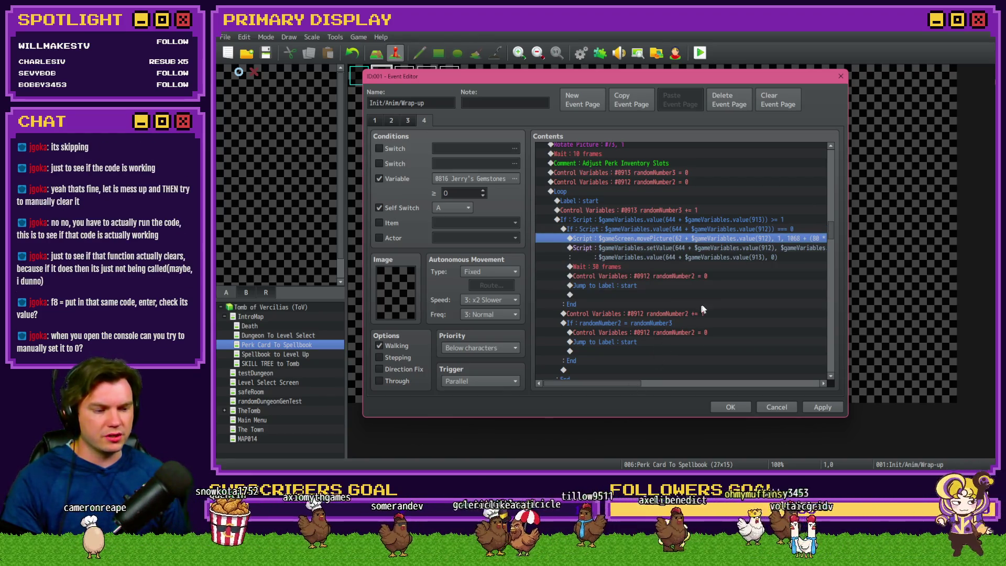
click(742, 250)
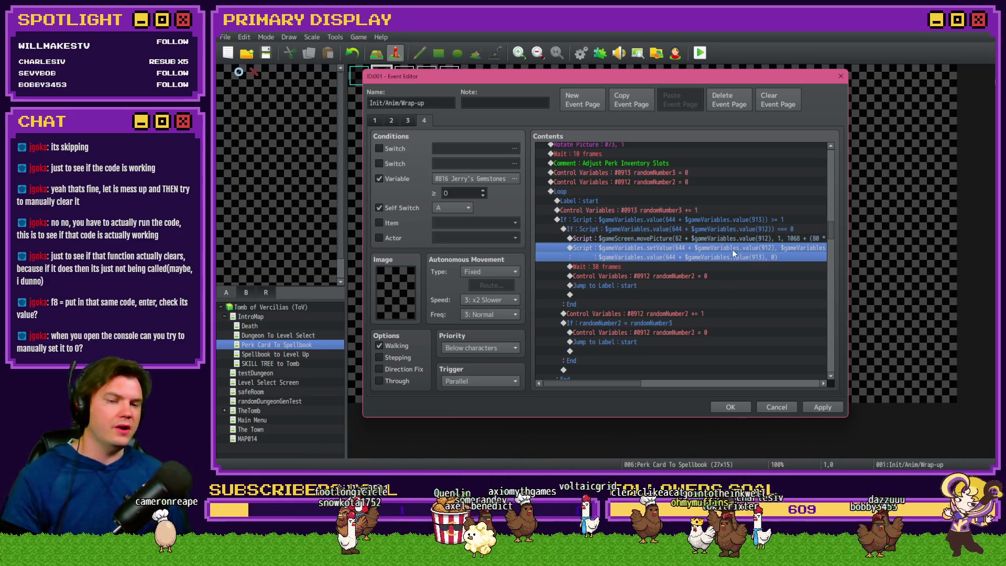
click(734, 230)
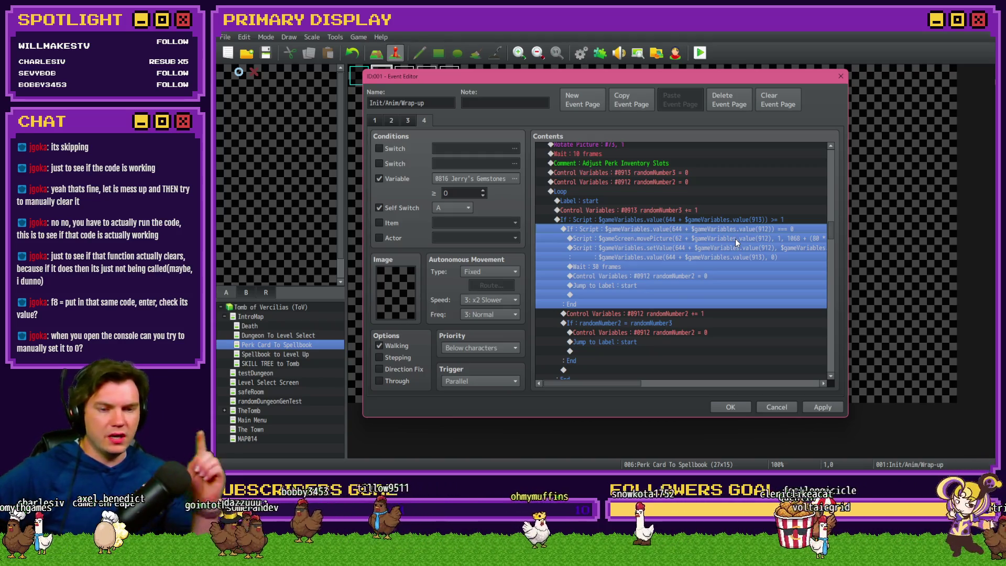
click(703, 314)
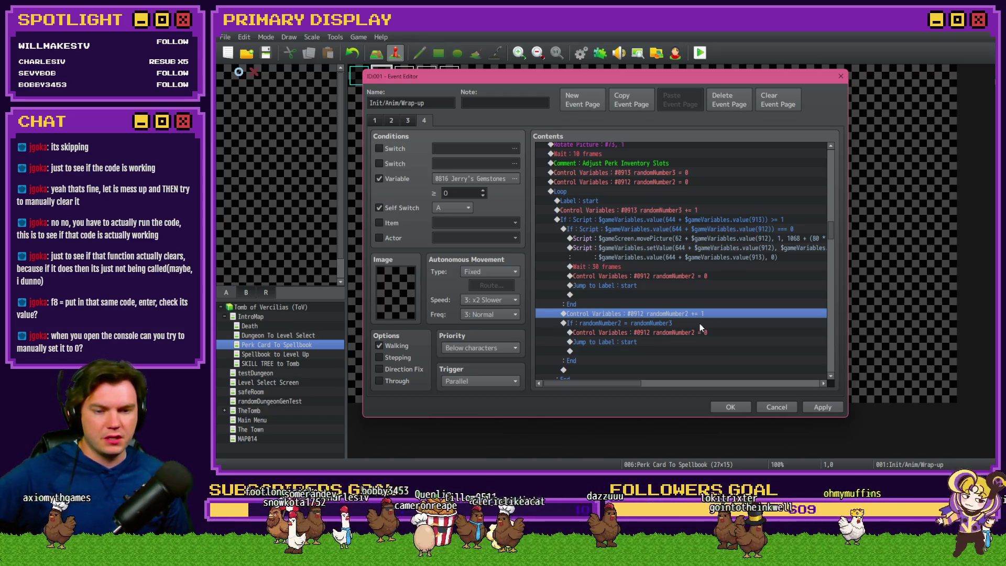
click(700, 322)
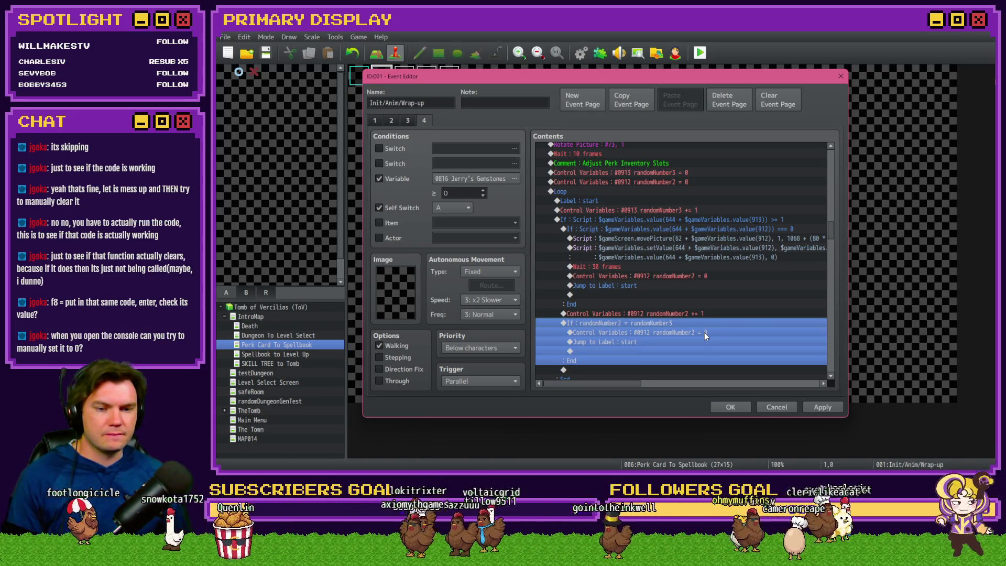
click(704, 336)
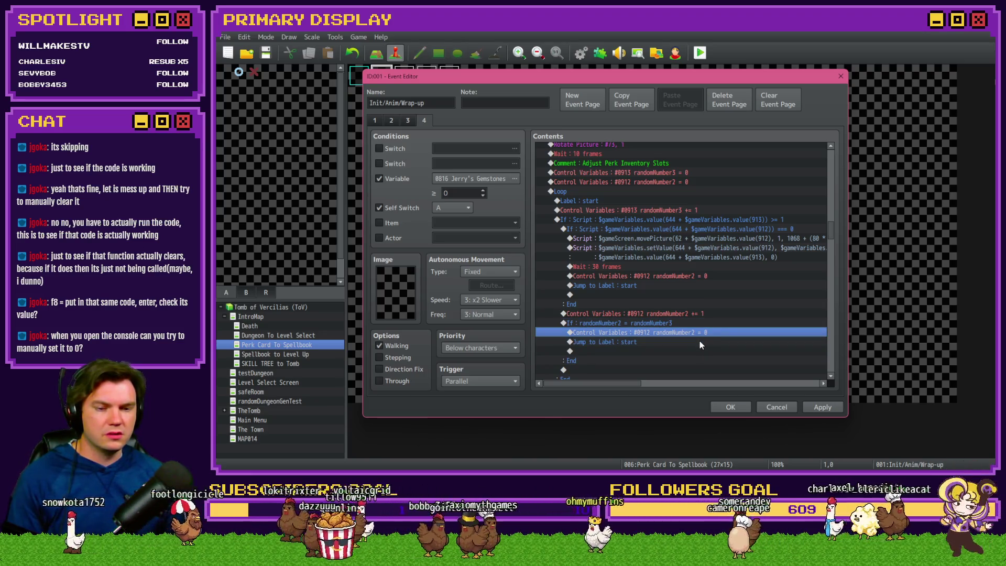
click(700, 341)
scroll(700, 341, down, 2)
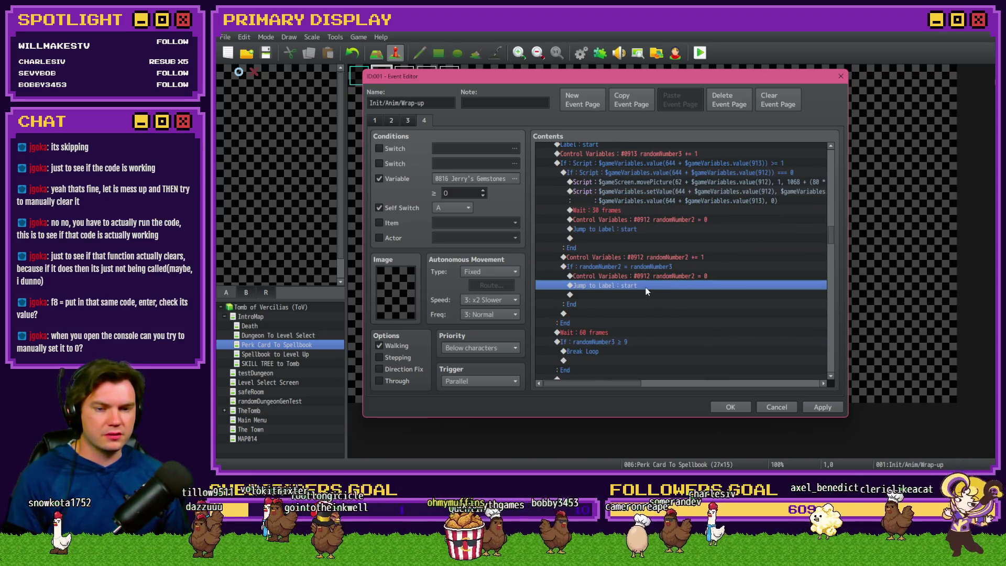
scroll(646, 304, up, 2)
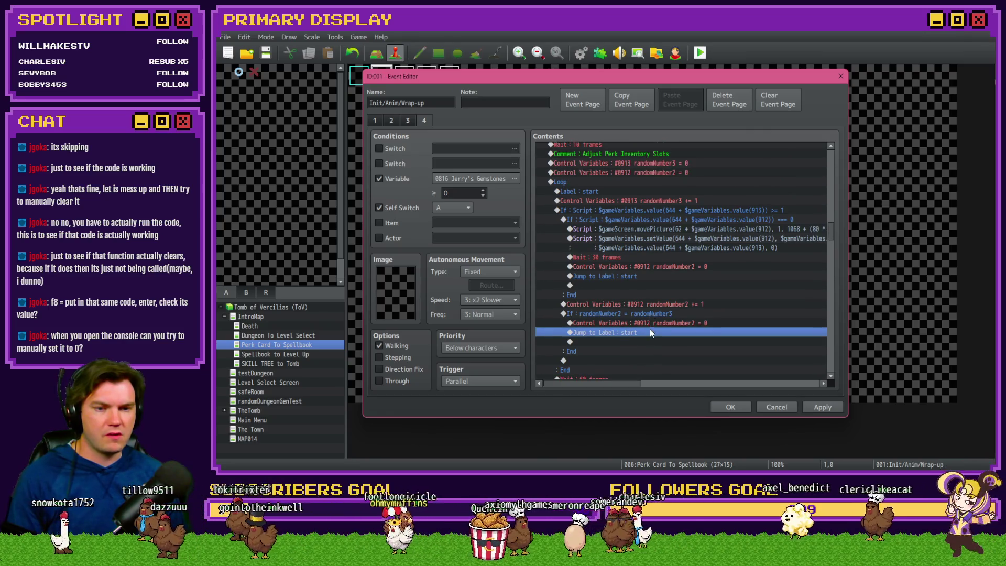
click(626, 194)
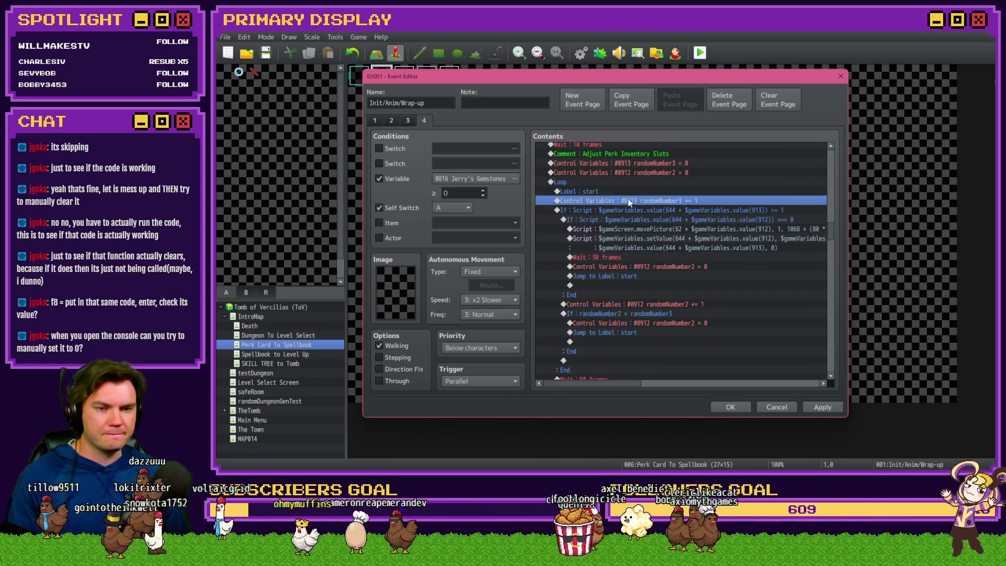
click(636, 209)
click(638, 218)
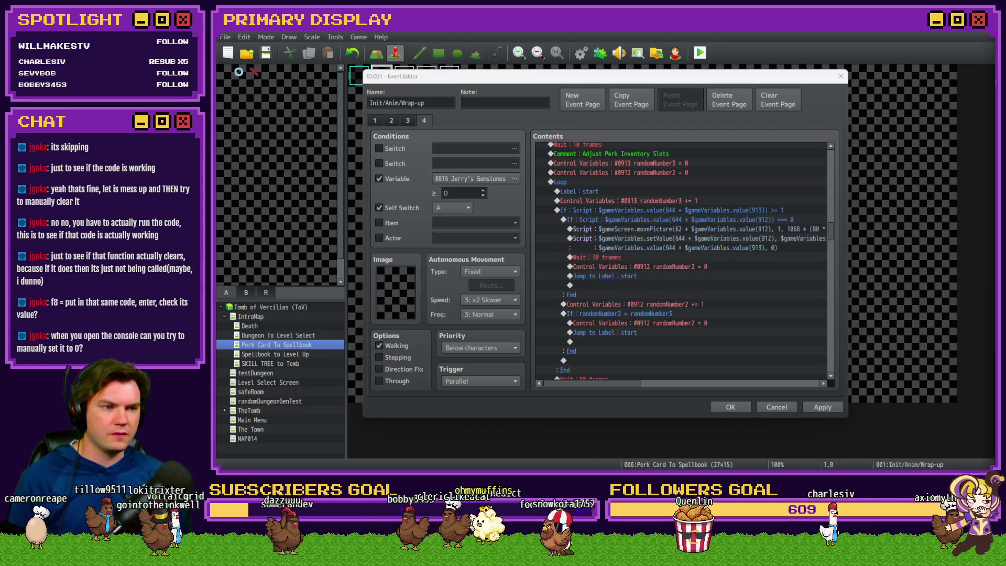
click(675, 81)
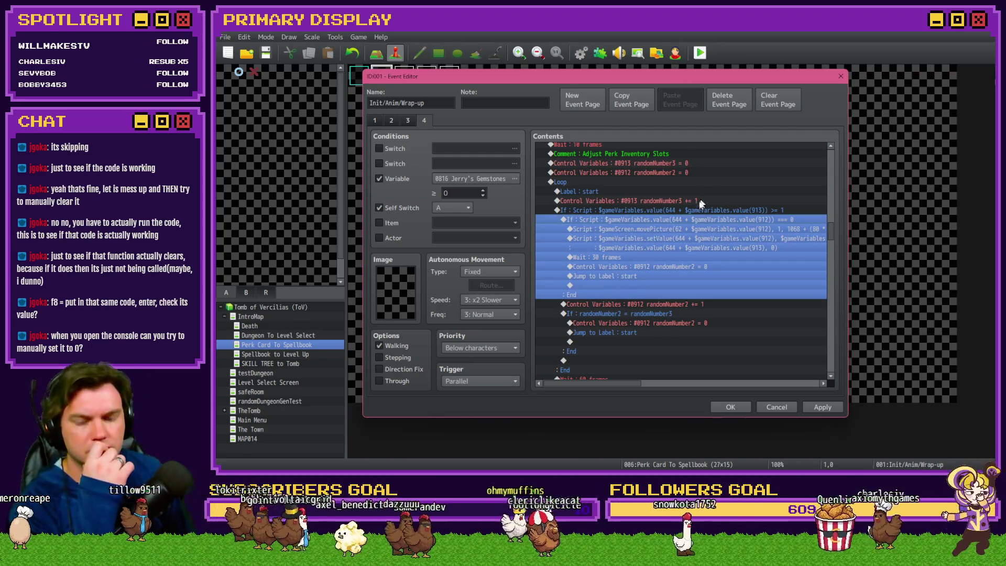
click(685, 229)
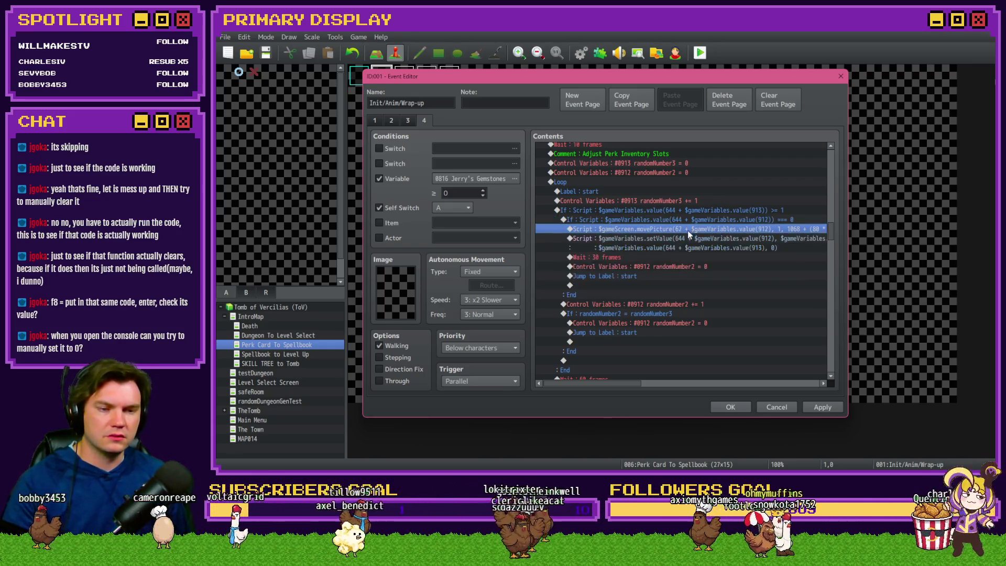
click(686, 221)
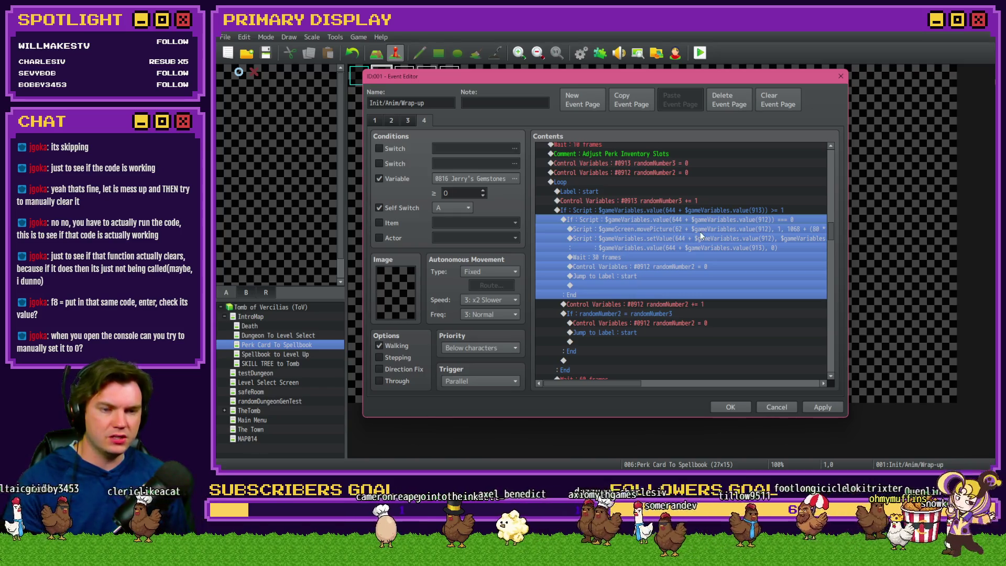
click(771, 229)
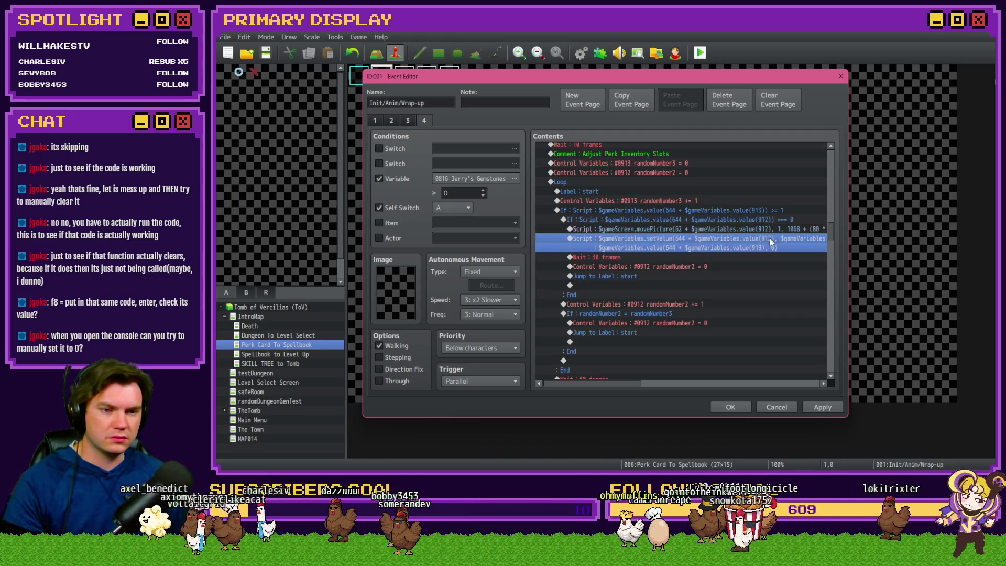
click(765, 241)
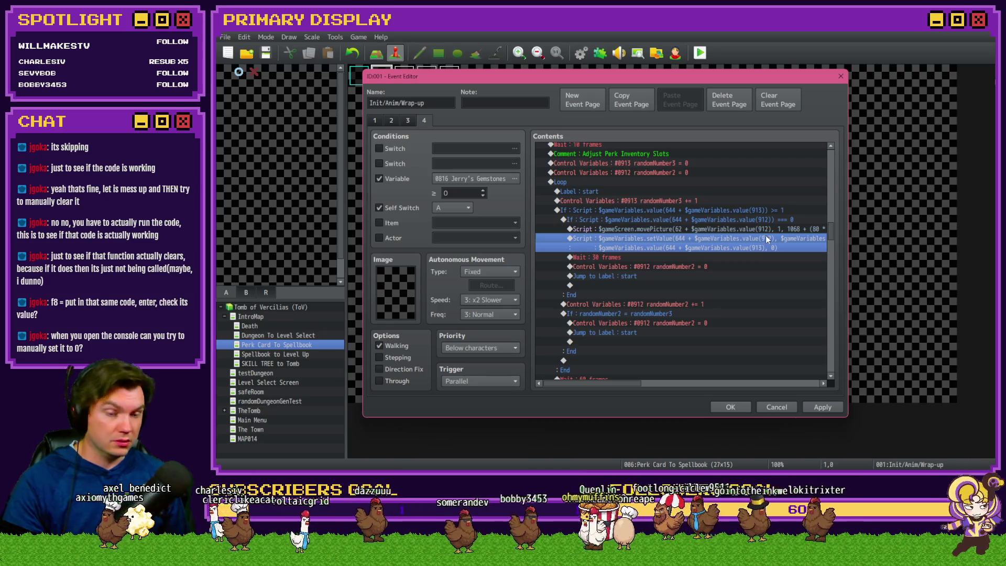
click(731, 210)
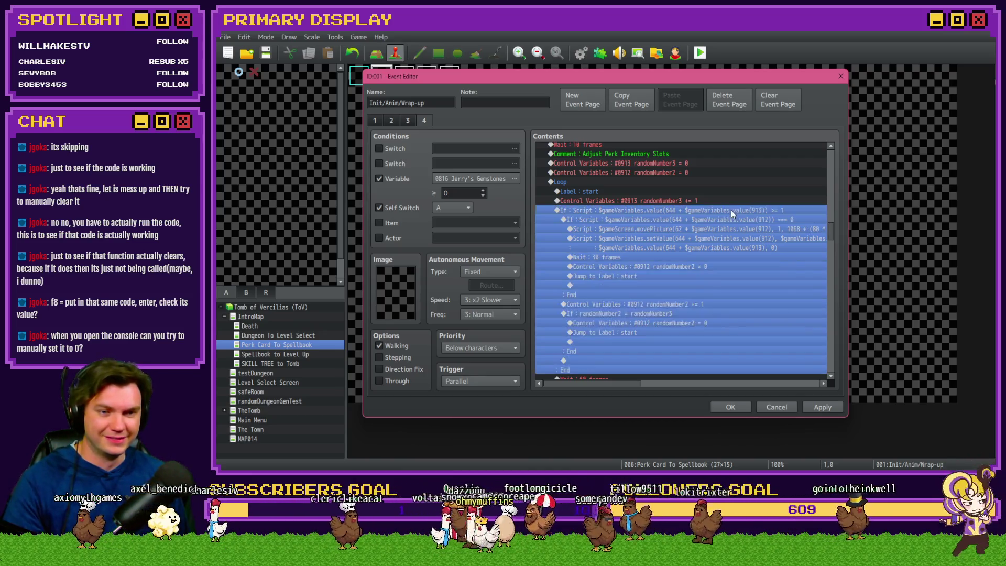
scroll(709, 238, down, 2)
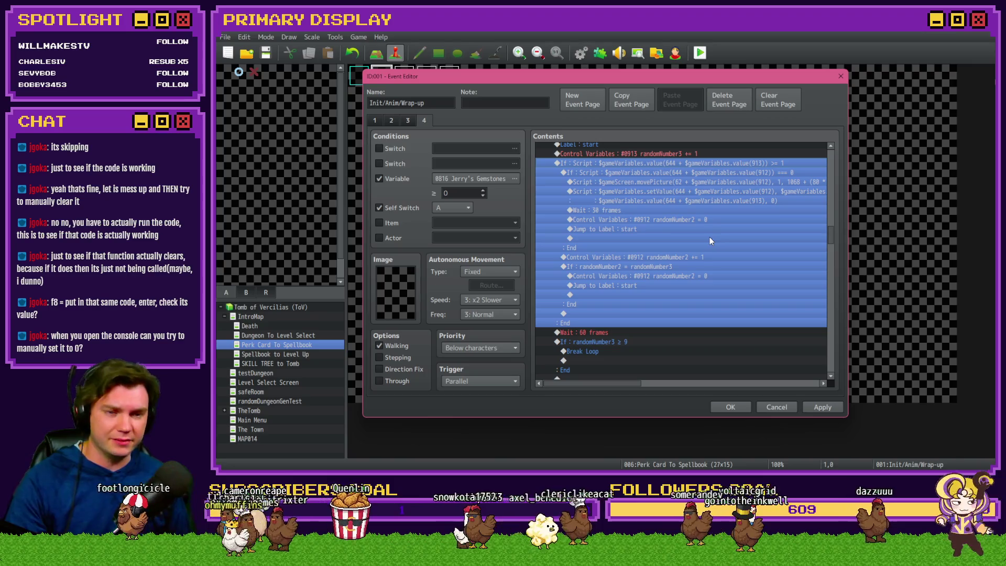
click(677, 201)
scroll(677, 202, up, 1)
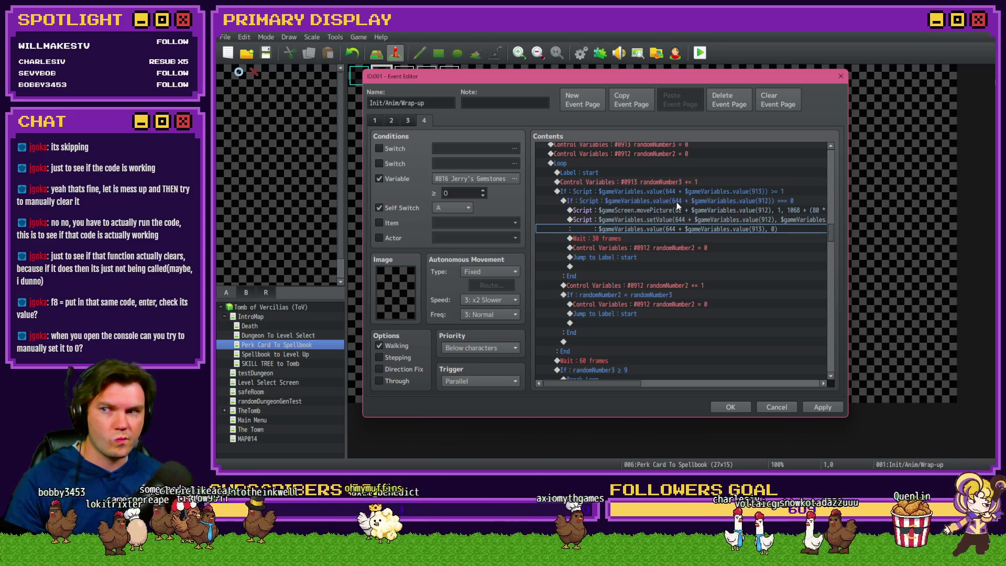
click(677, 201)
click(678, 205)
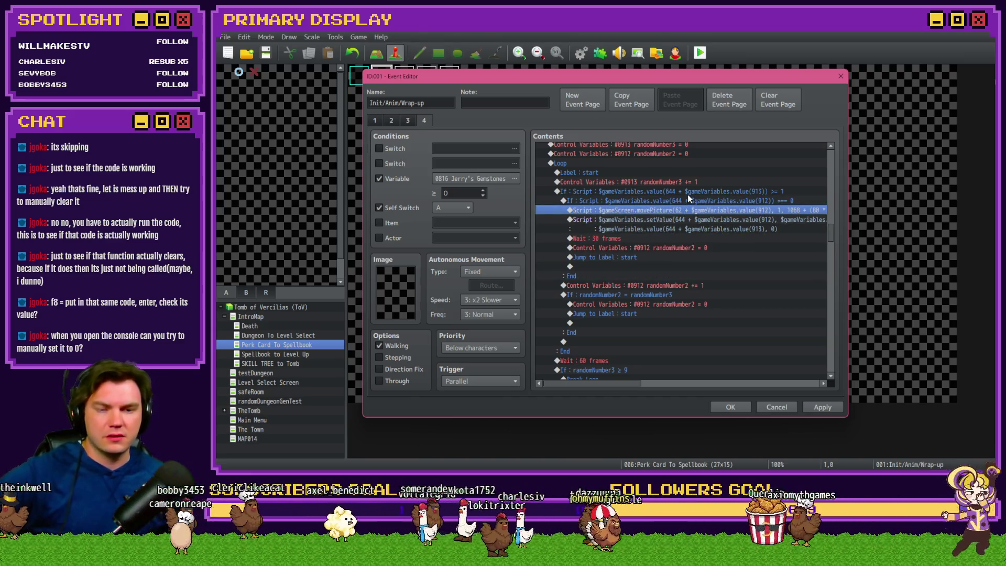
click(688, 192)
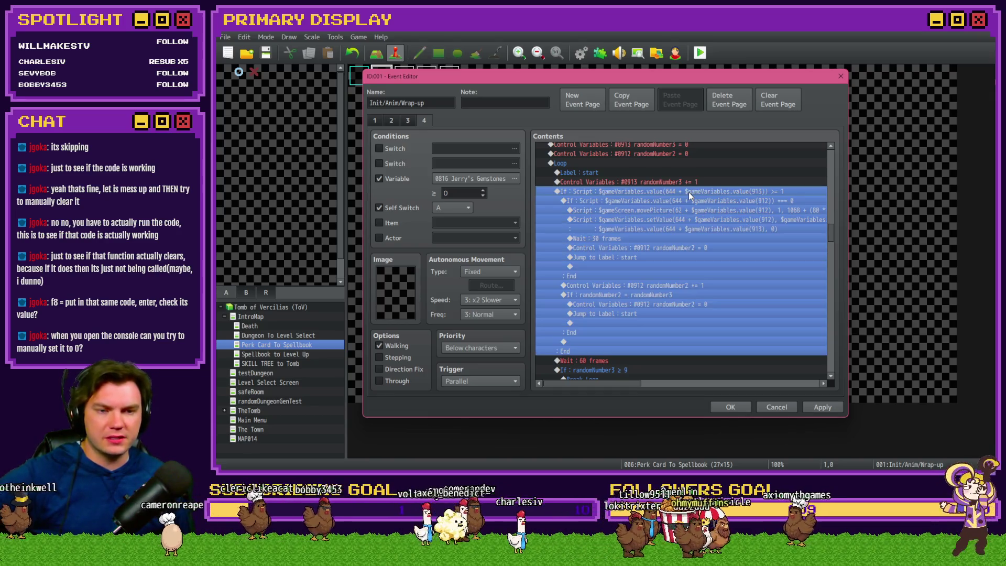
click(686, 202)
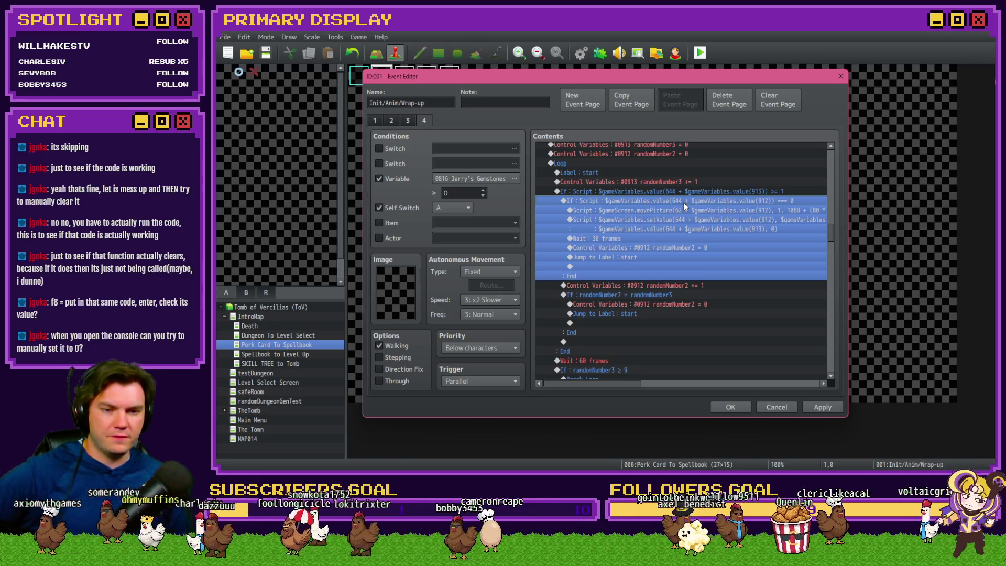
click(676, 284)
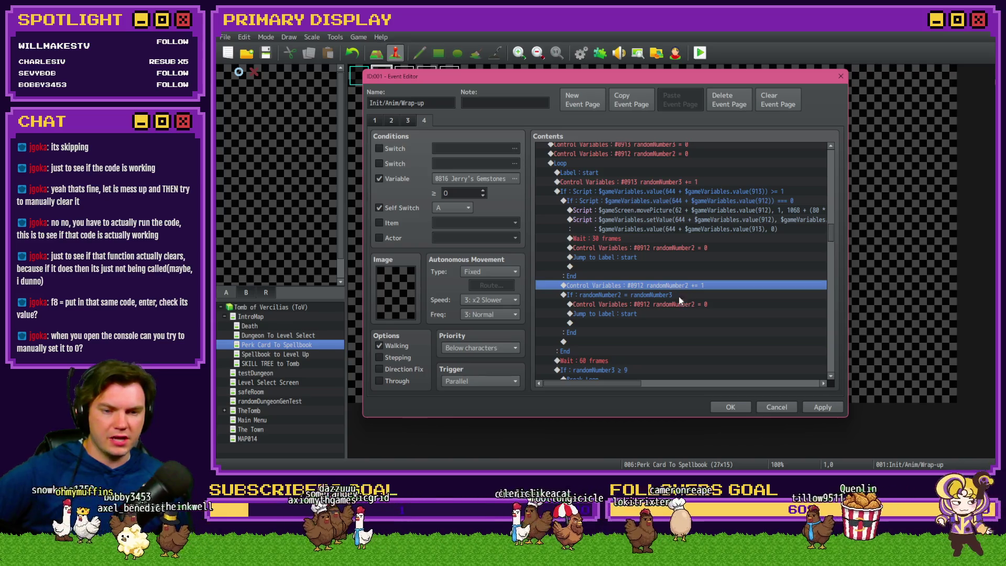
double_click(678, 295)
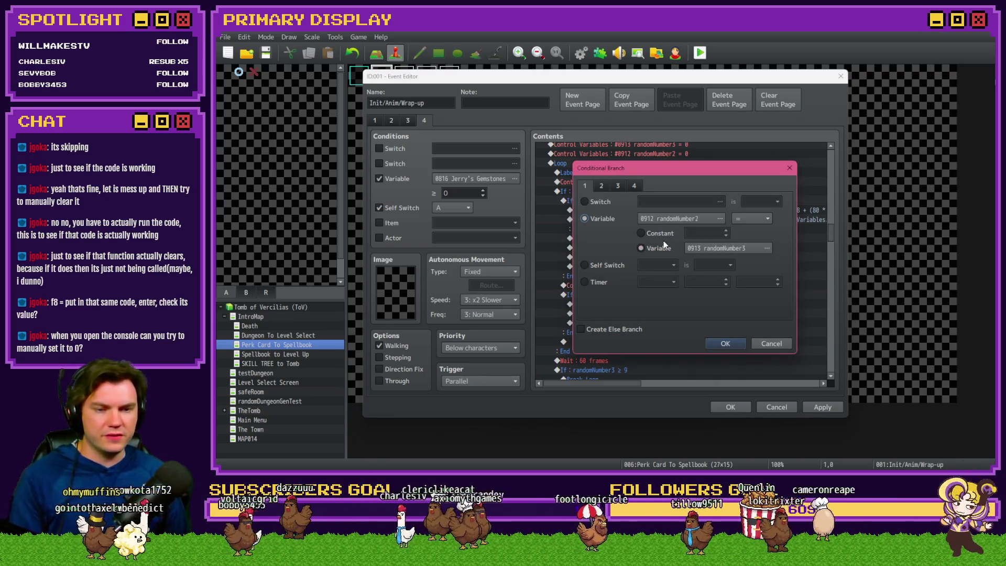
key(Escape)
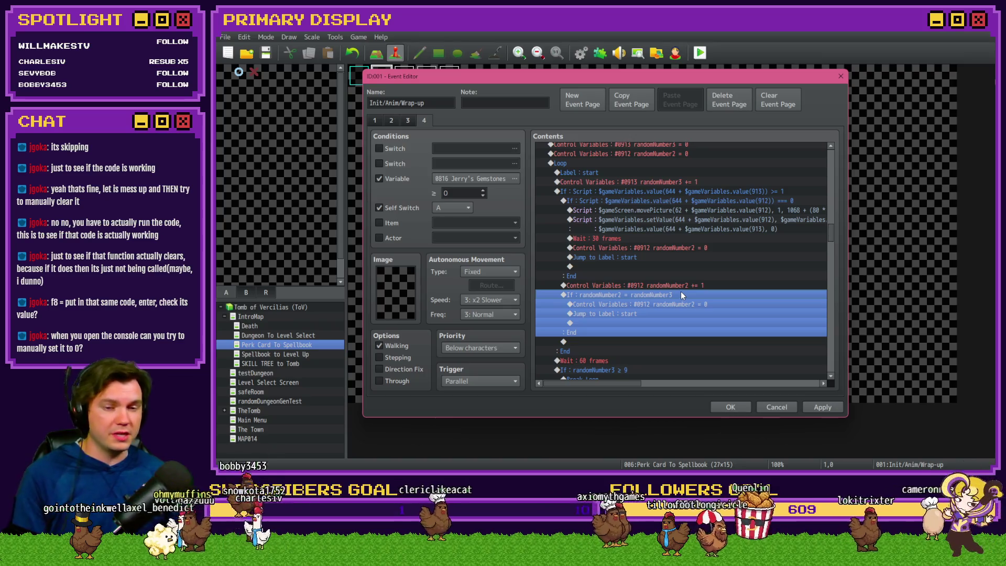
click(678, 305)
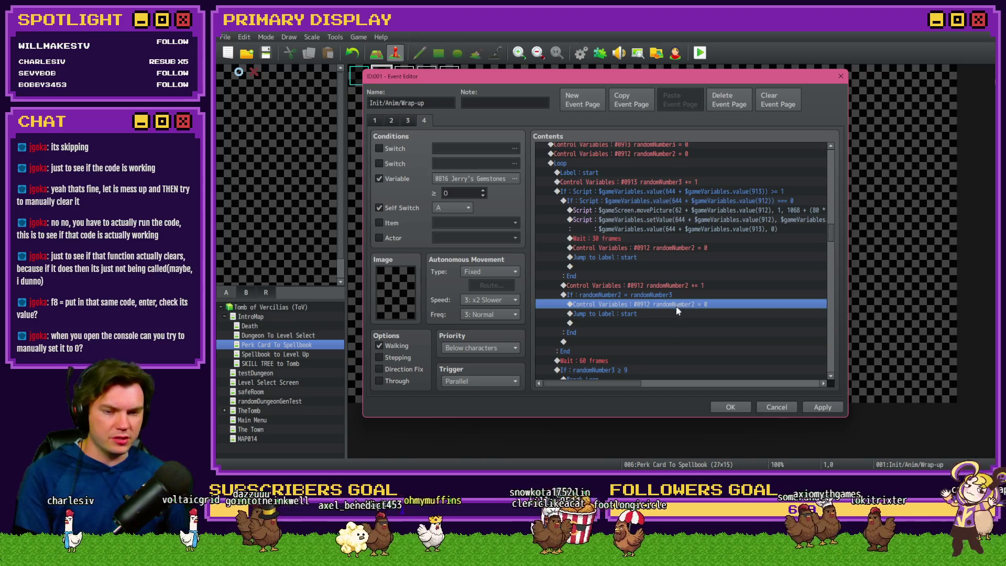
click(633, 172)
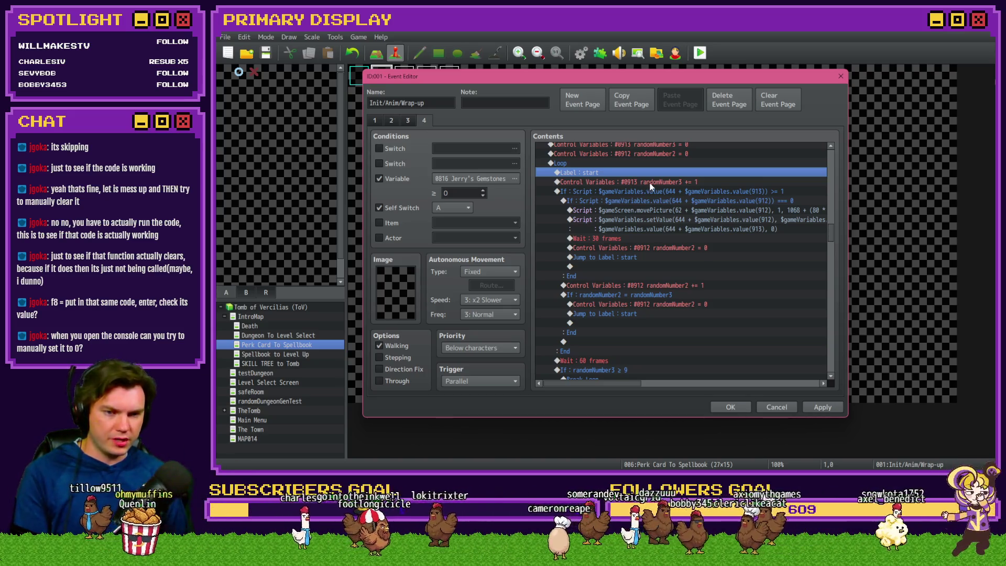
key(Down)
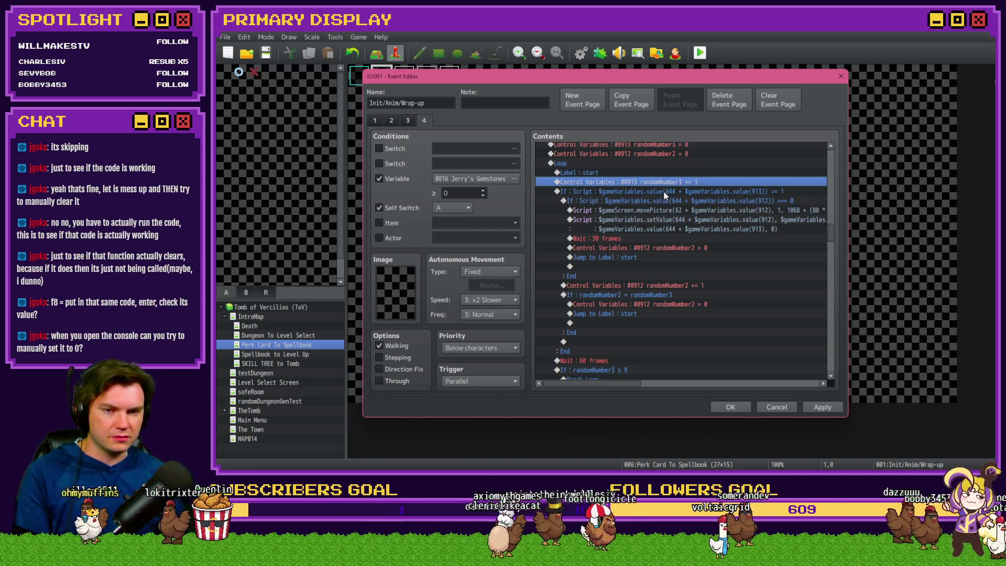
key(Down)
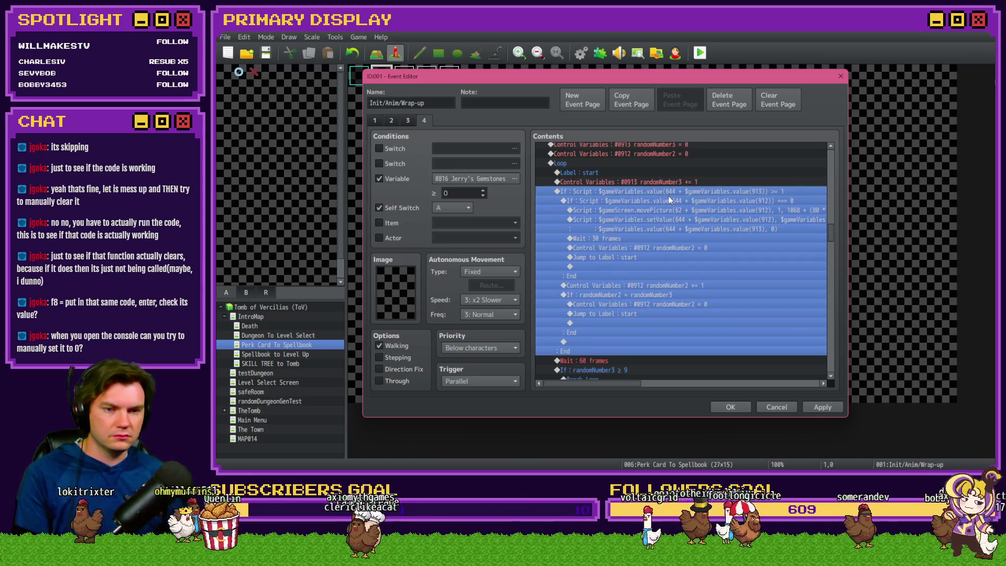
click(672, 202)
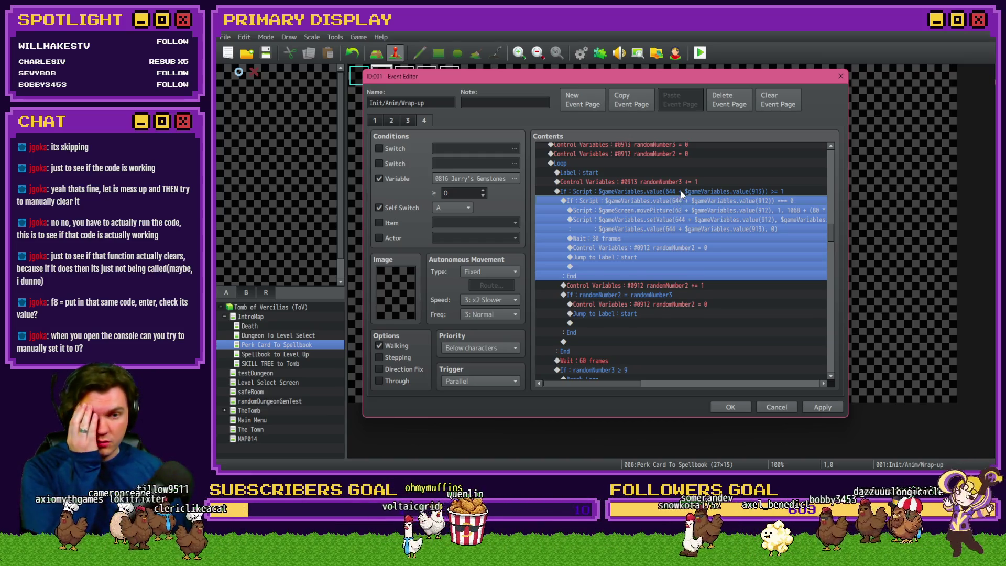
click(680, 191)
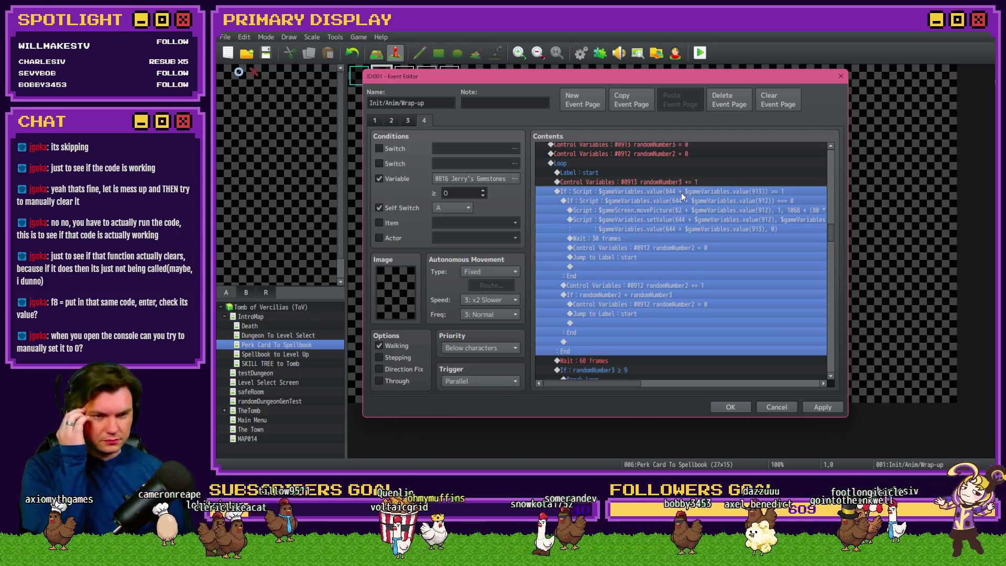
click(683, 202)
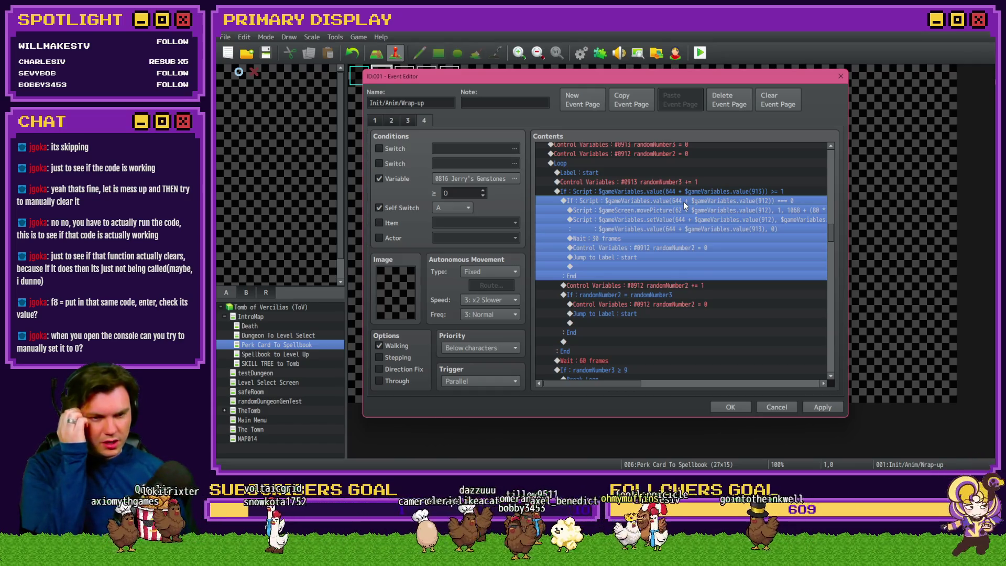
click(683, 209)
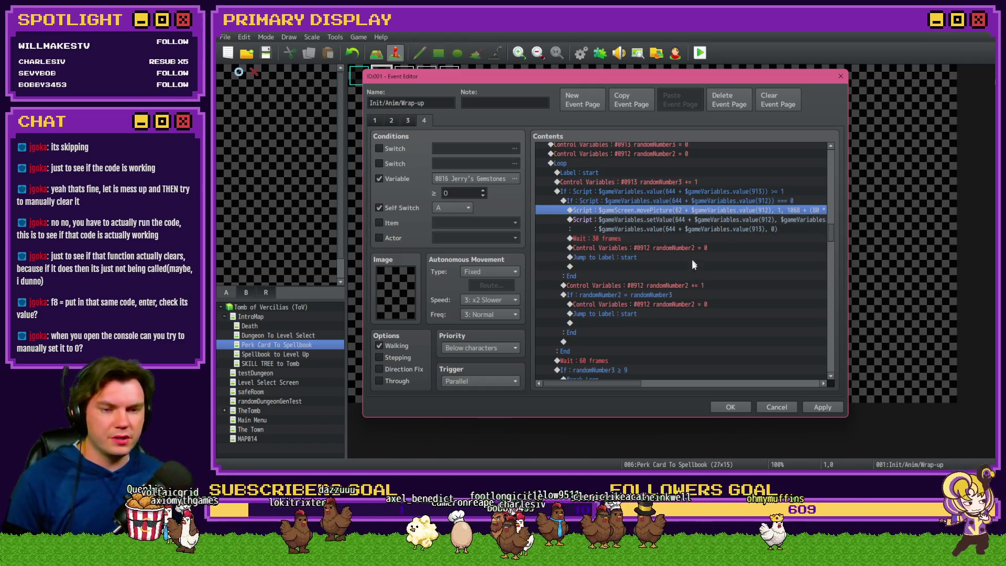
click(696, 220)
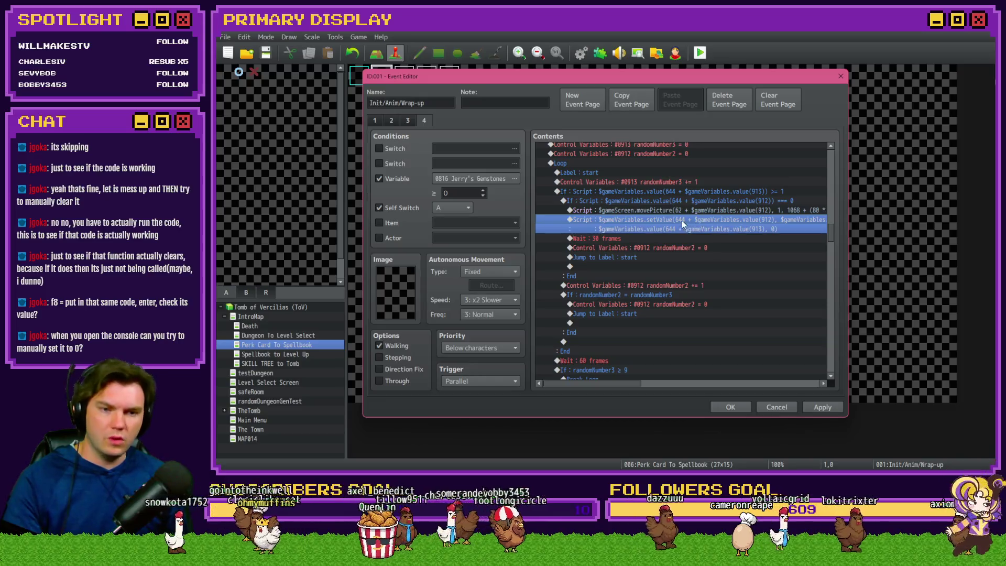
mouse_move(623, 382)
mouse_down()
mouse_move(671, 382)
mouse_move(621, 386)
mouse_up()
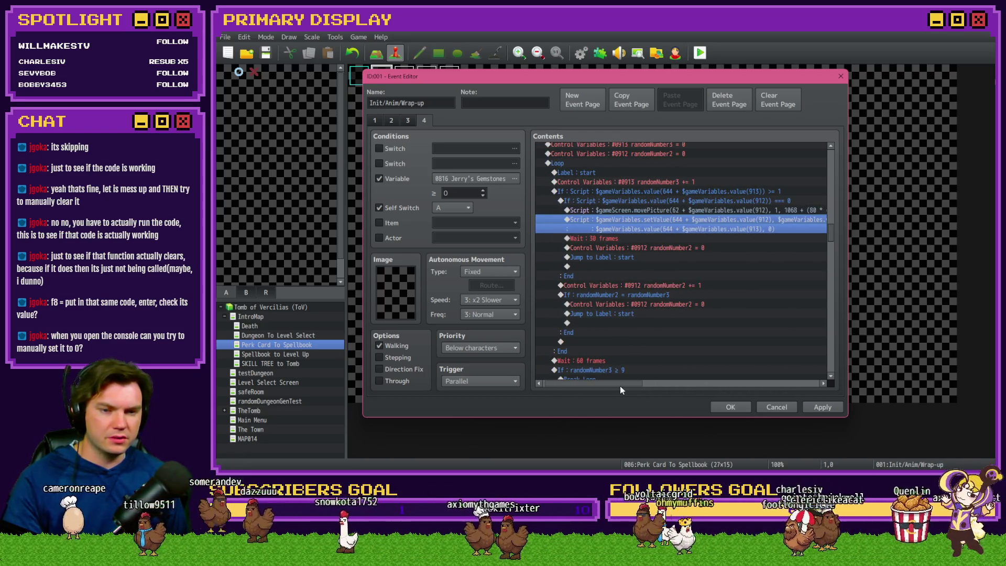
drag(620, 385, 621, 385)
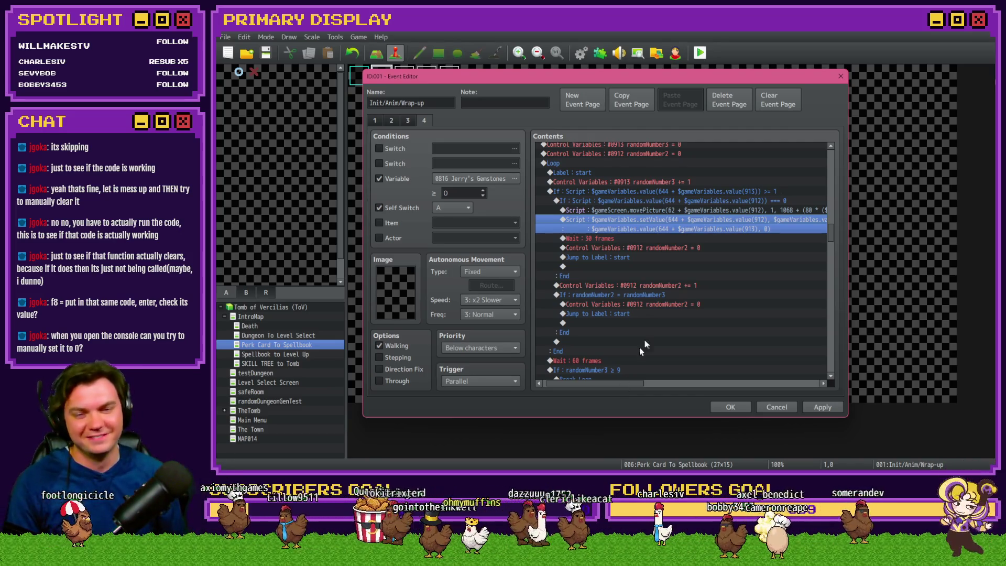
key(Insert)
key(Escape)
double_click(658, 219)
- Change line 2 of the compaction script from value( to setValue( so slot 913 is zeroed
click(643, 210)
key(shift+Home)
click(667, 223)
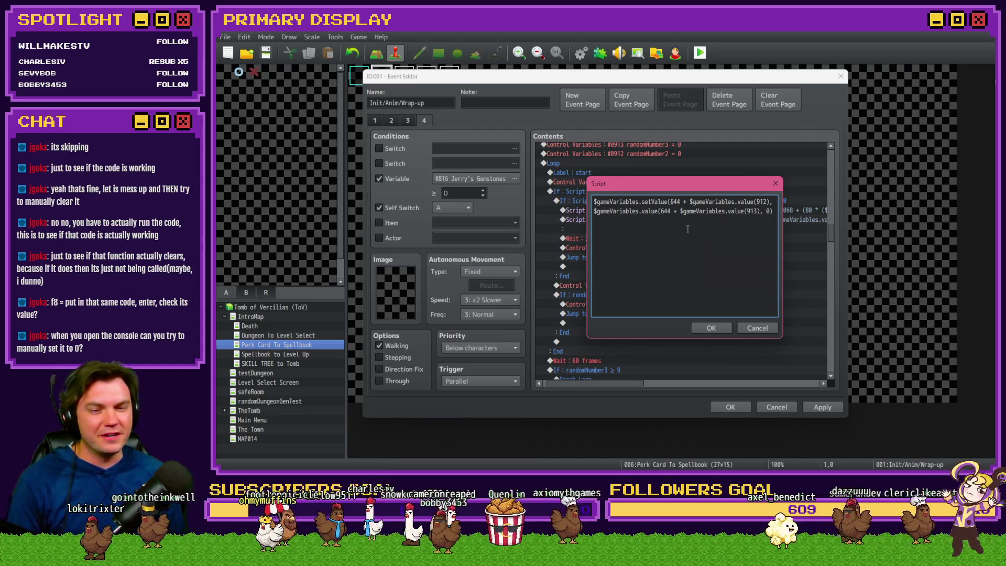
text(setV)
key(Delete)
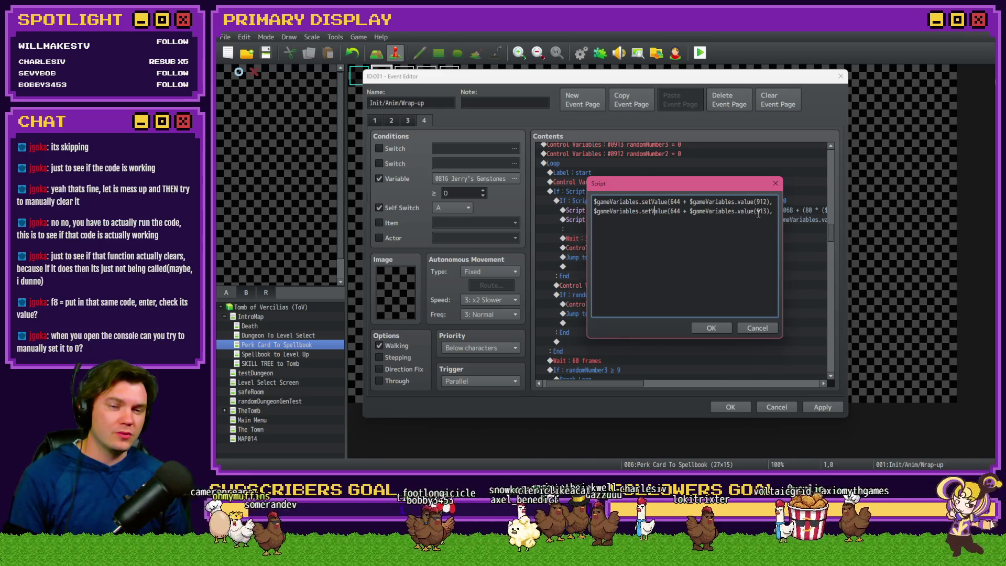
drag(758, 213, 780, 214)
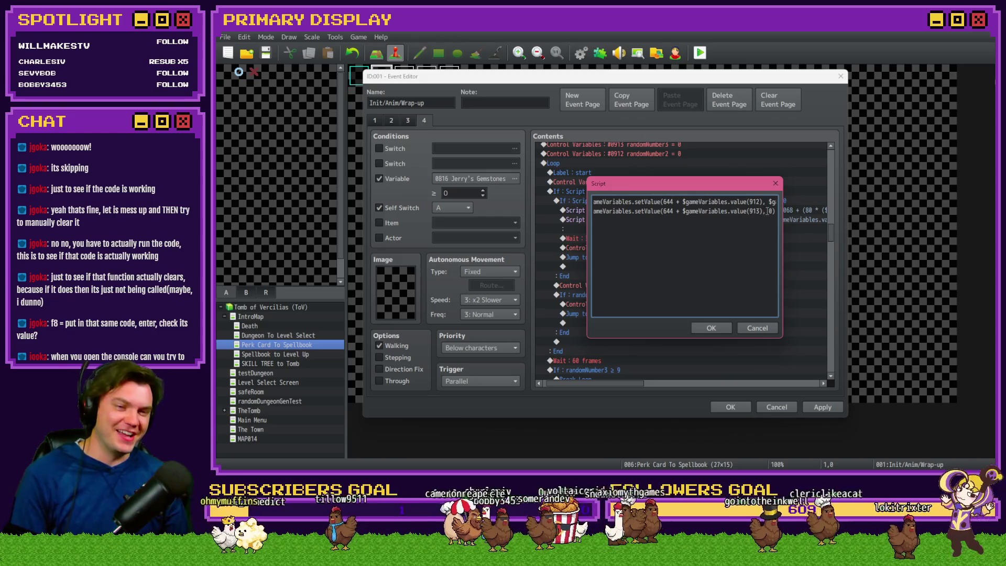
- Confirm the script, apply the changes and close the event editor
click(711, 328)
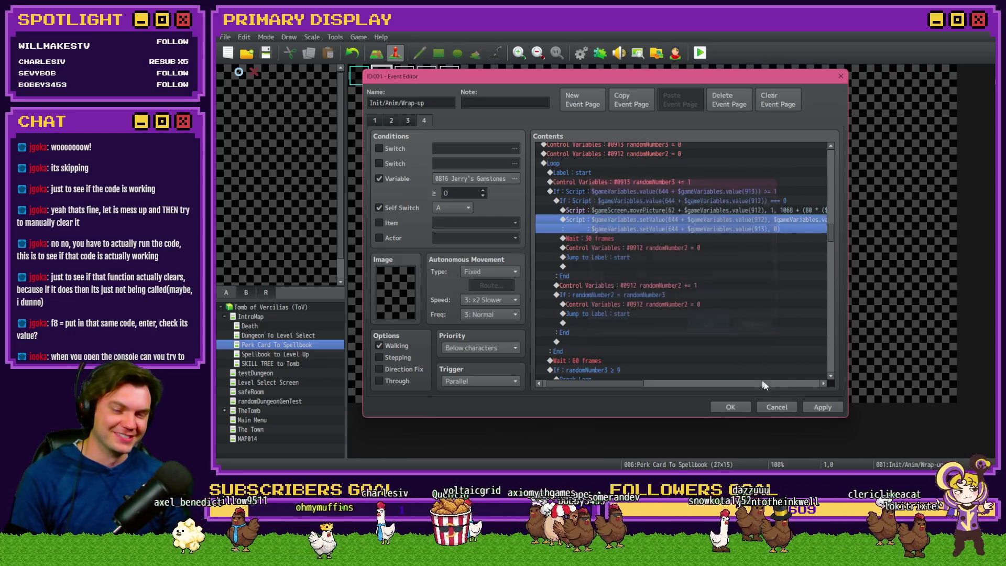
click(823, 407)
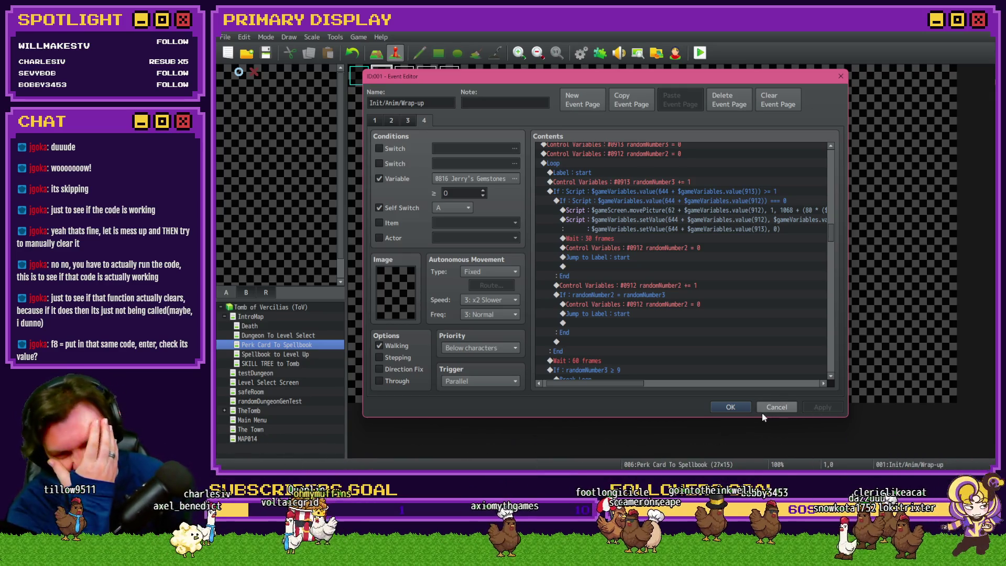
click(740, 406)
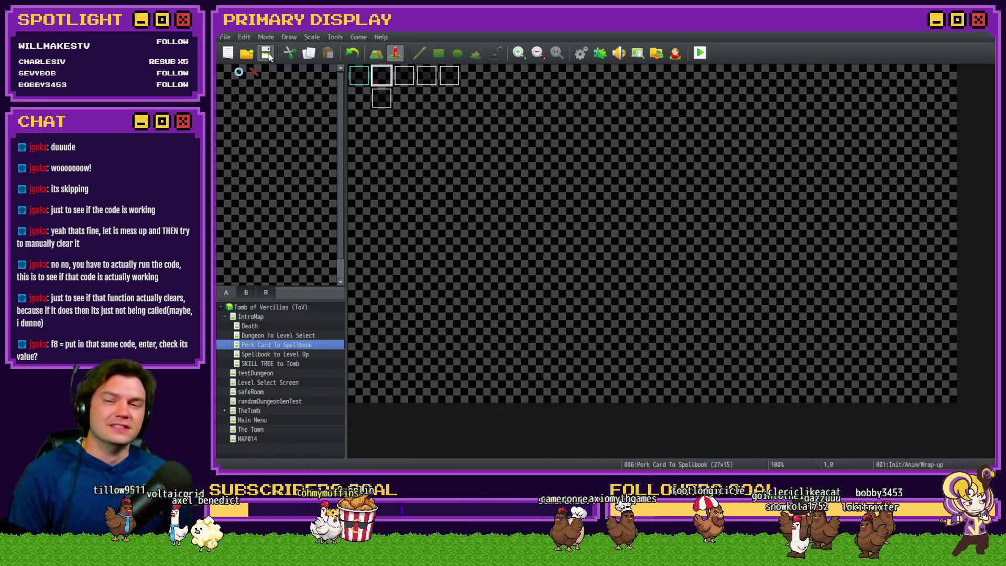
- Launch a playtest and pick Ring of Security, Spotless Sapphire, Coin of Axiomyth, Spiked Pauldron, Radiant Ruby
click(697, 53)
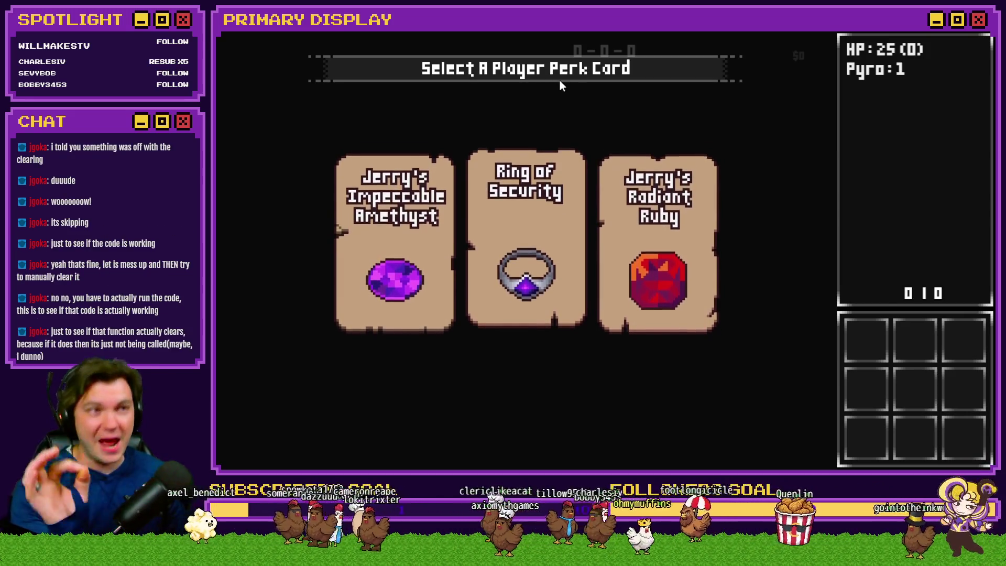
click(544, 184)
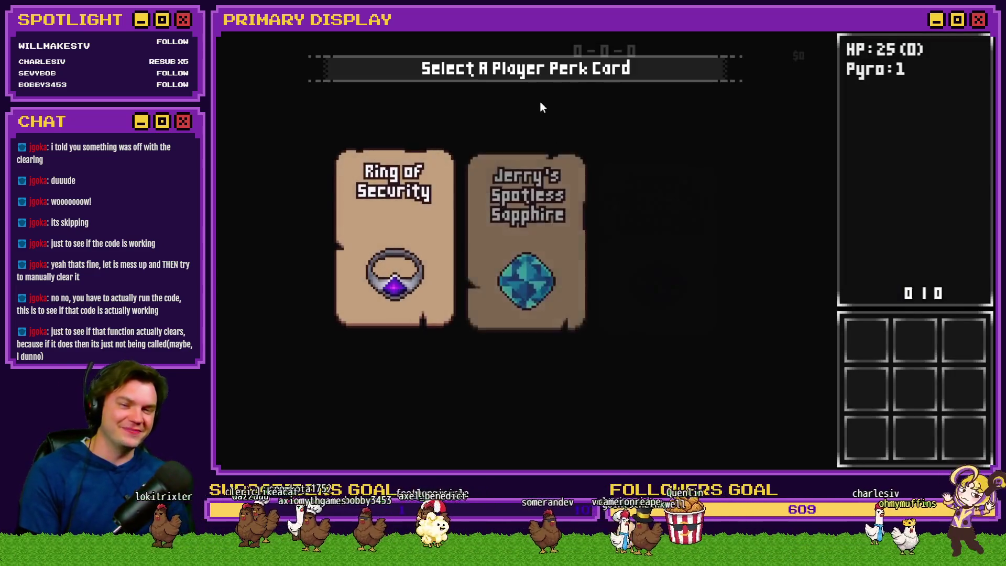
click(563, 202)
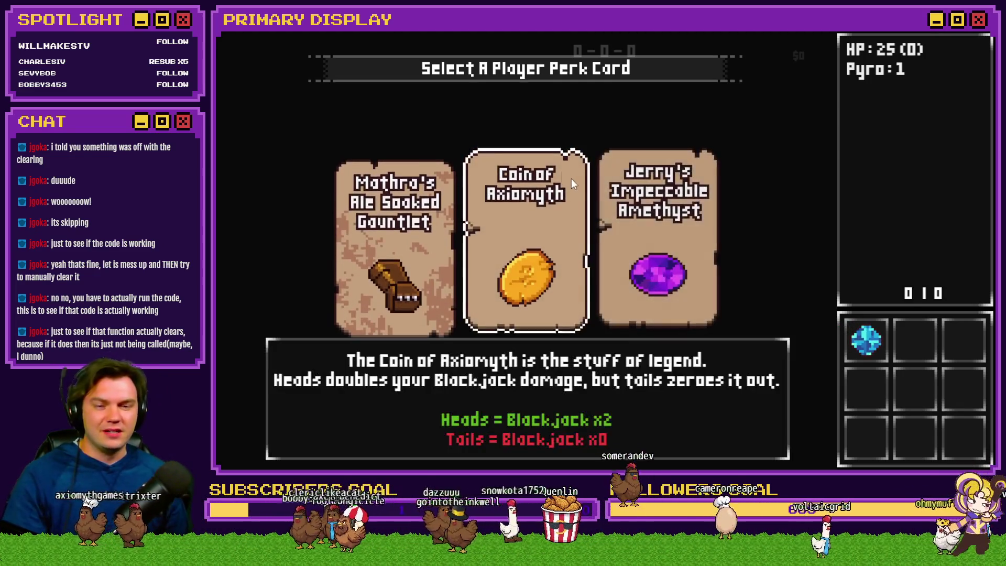
click(558, 200)
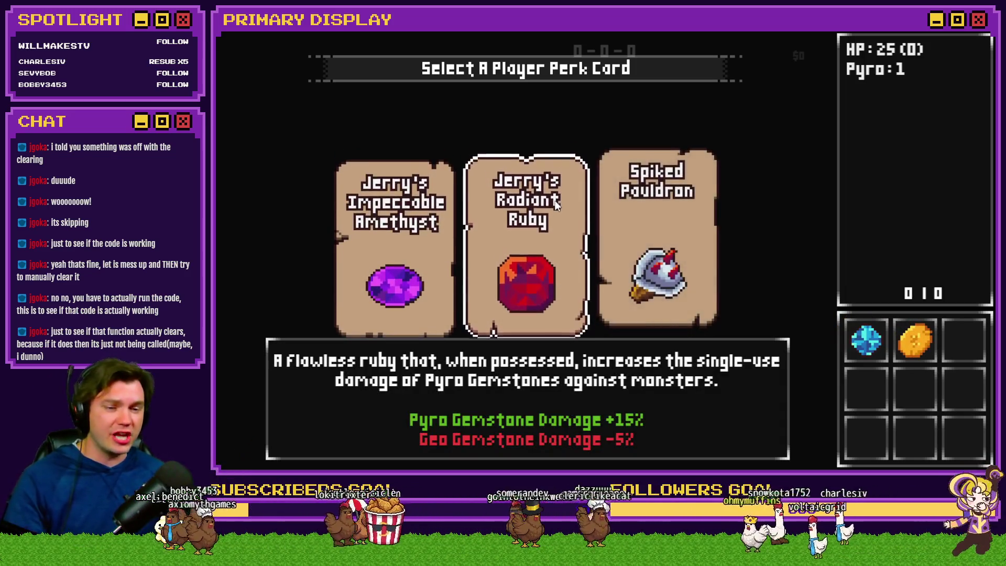
click(662, 212)
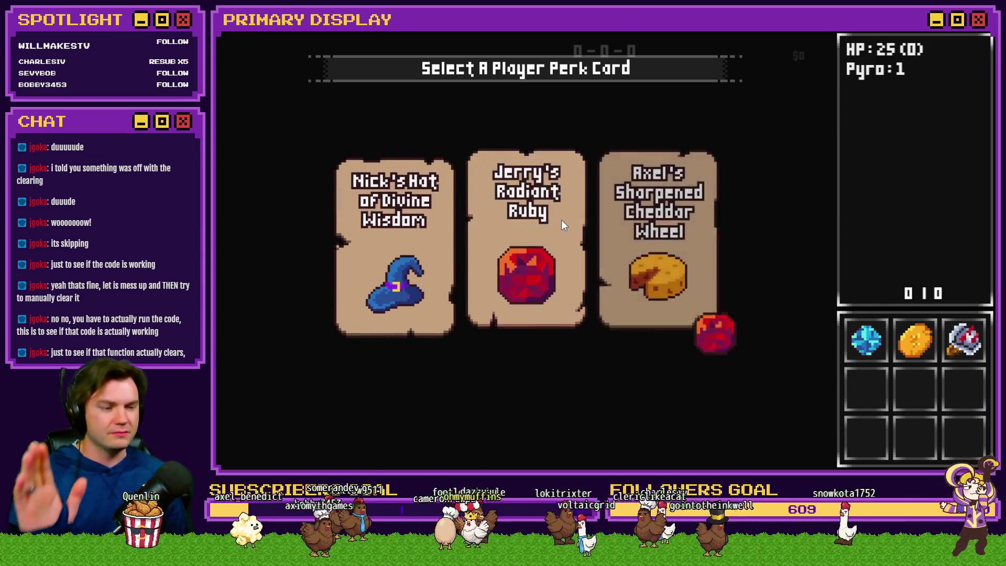
click(562, 219)
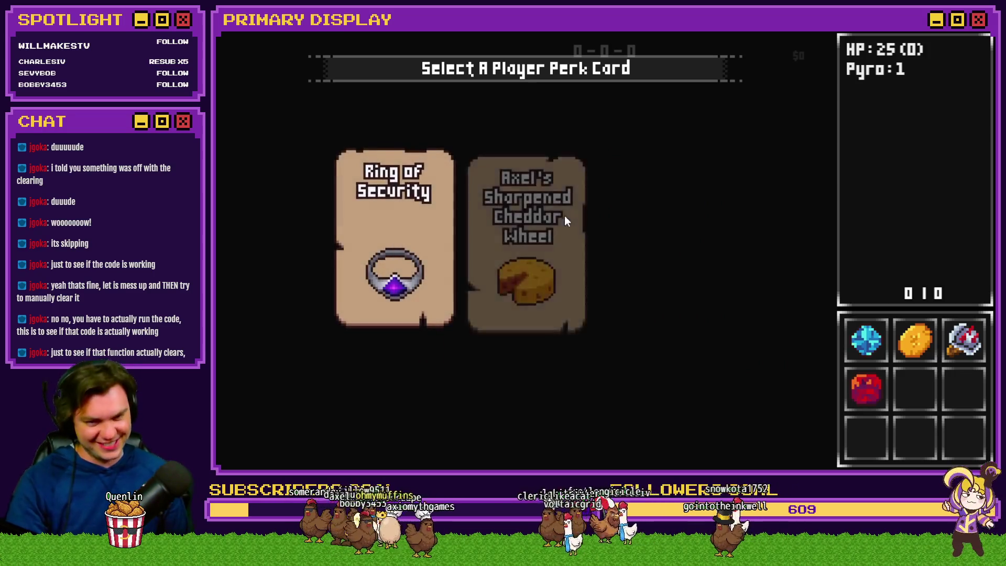
- Pick Ring of Security, Glistening Jadeite, the wizard hat and Impeccable Amethyst, then open the F9 debug viewer
click(432, 226)
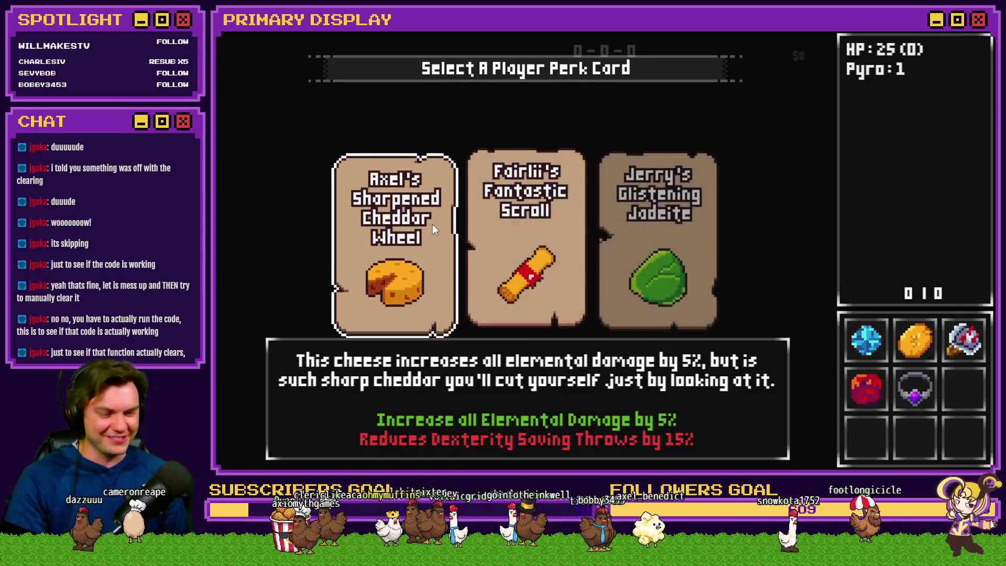
click(673, 242)
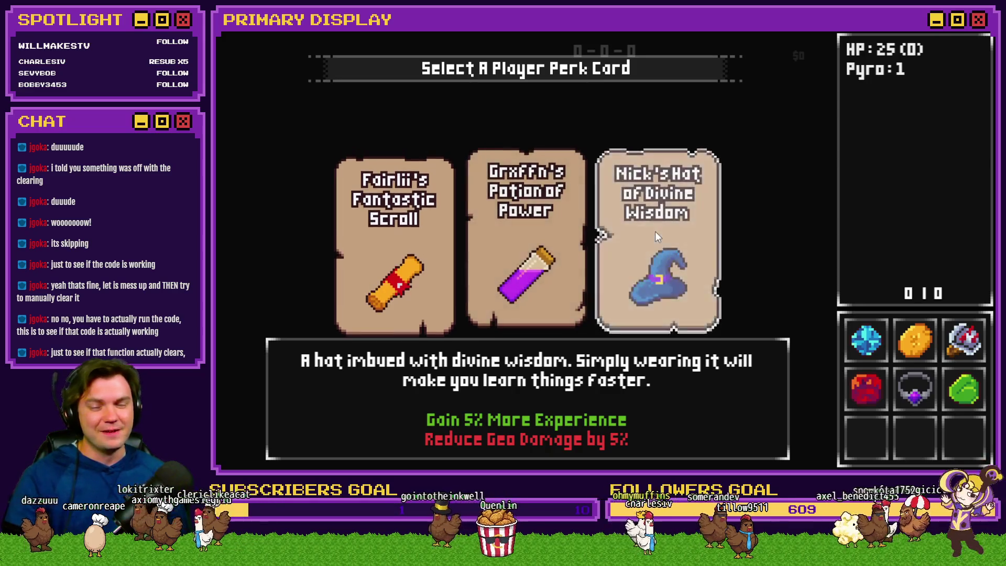
click(654, 231)
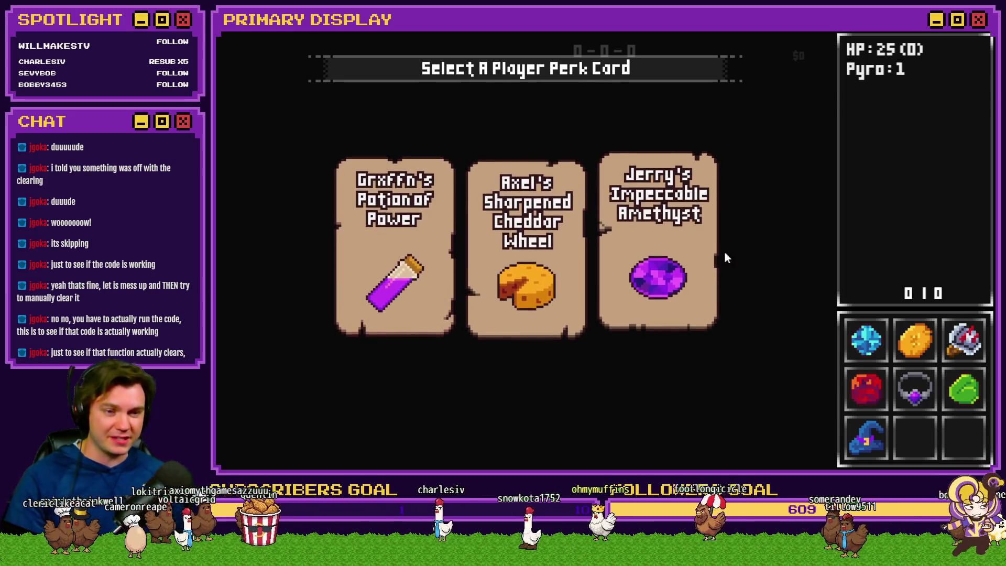
click(684, 247)
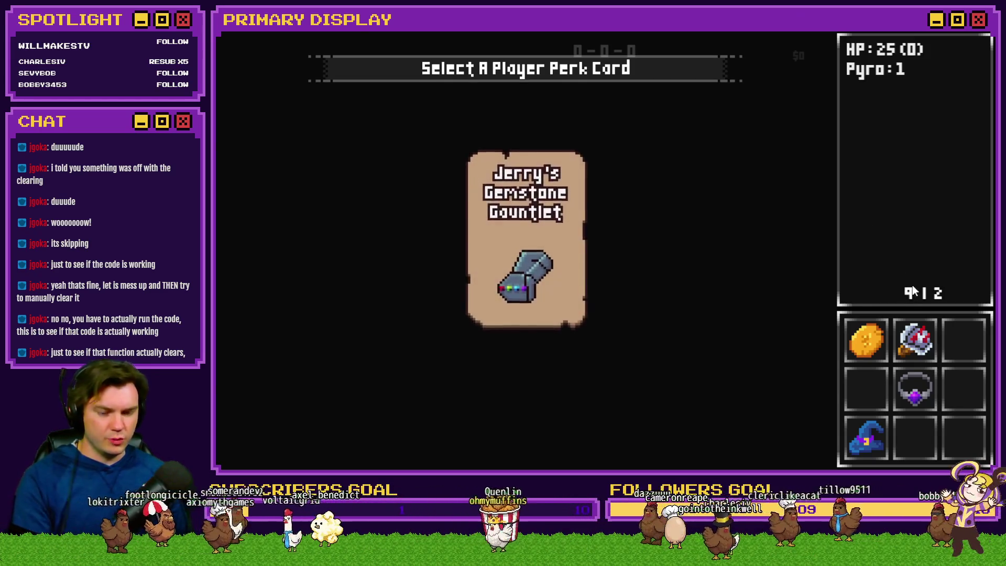
key(F9)
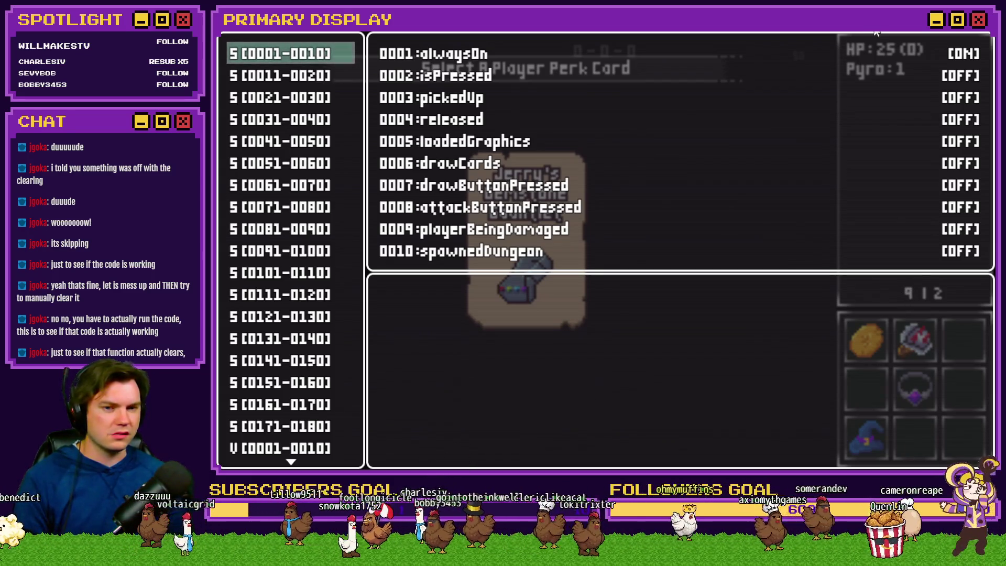
key(Escape)
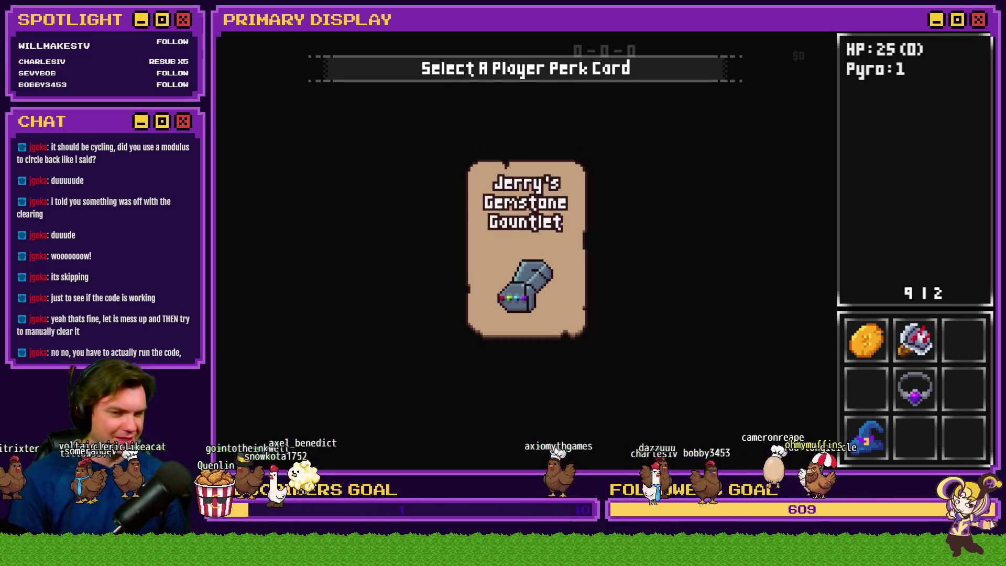
key(alt+Tab)
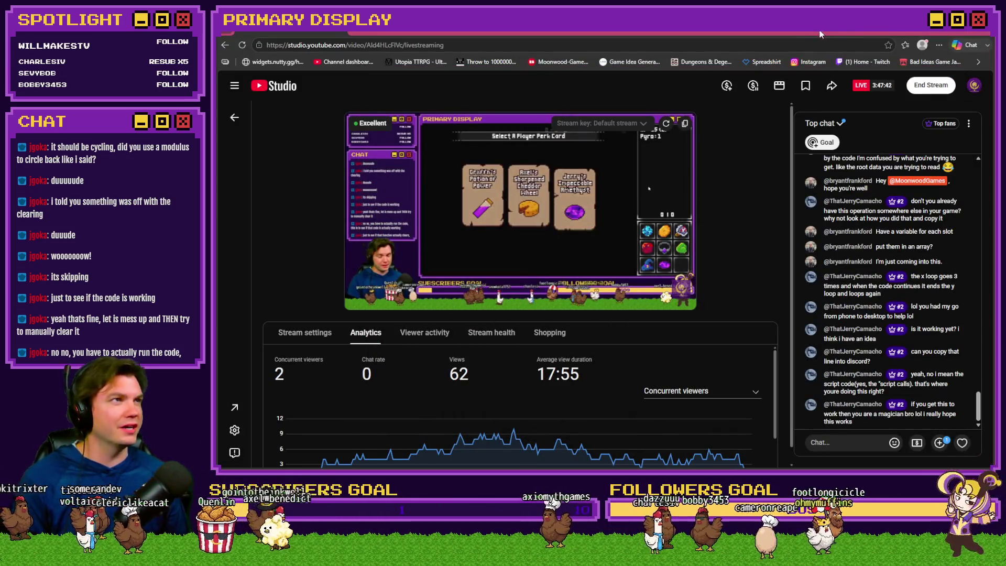
- Step through the YouTube Studio stream preview by toggling play and pause to watch the perk slots
mouse_move(653, 229)
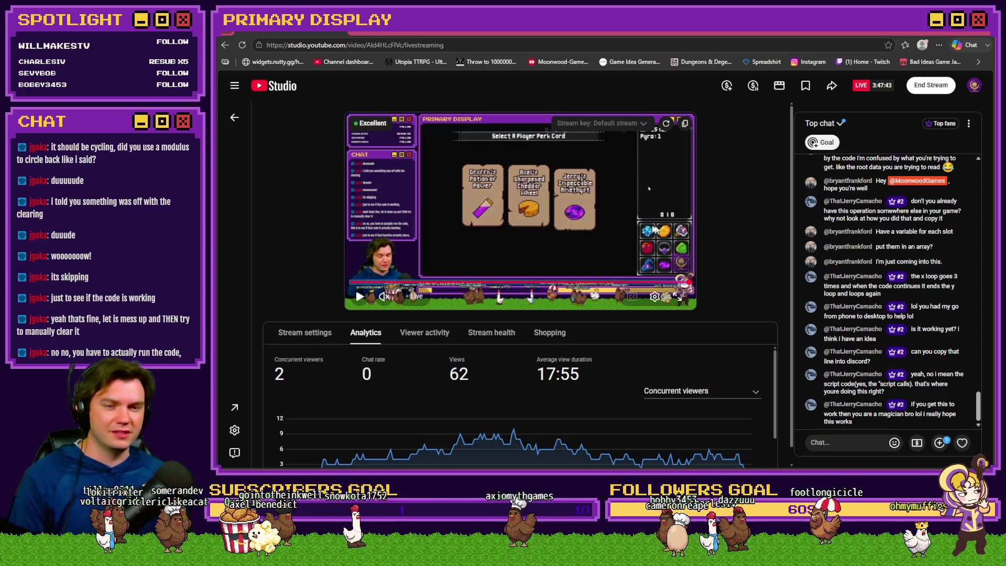
click(622, 212)
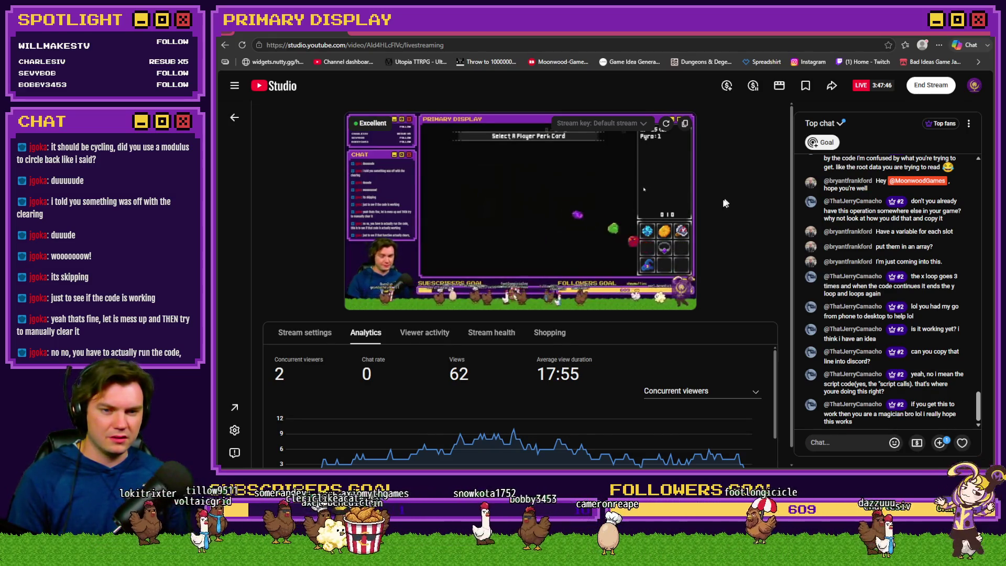
click(677, 198)
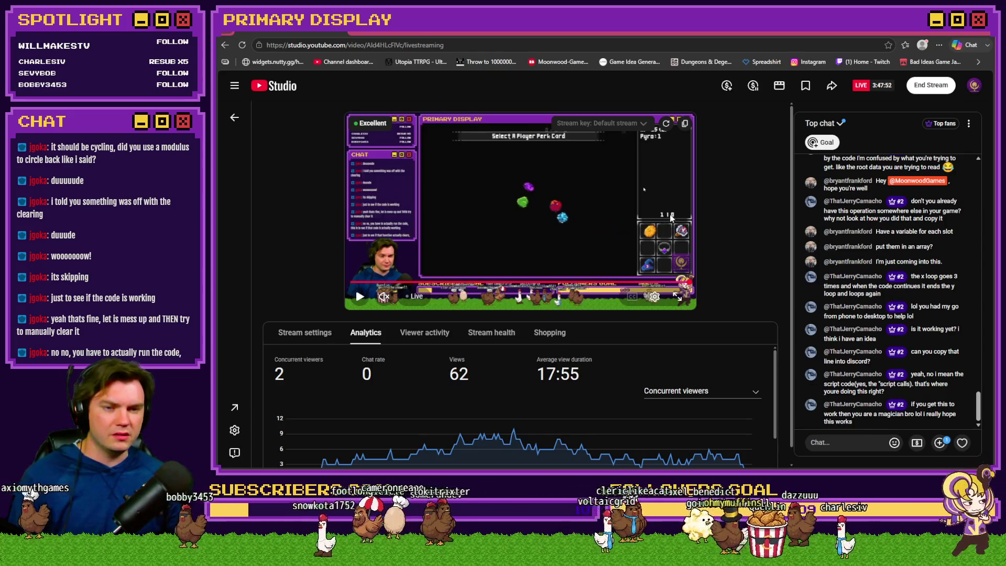
click(689, 206)
click(689, 205)
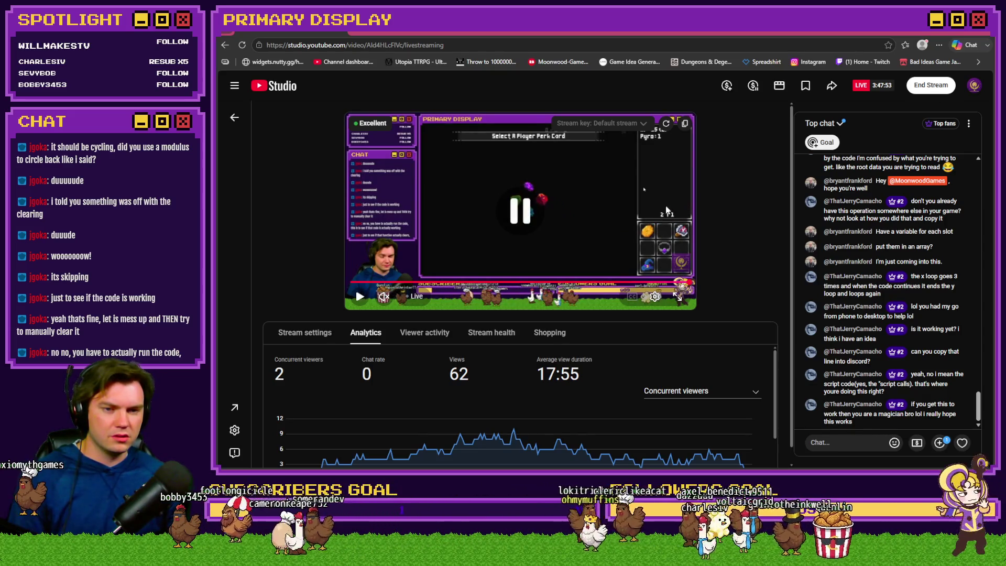
click(688, 206)
click(678, 210)
click(683, 202)
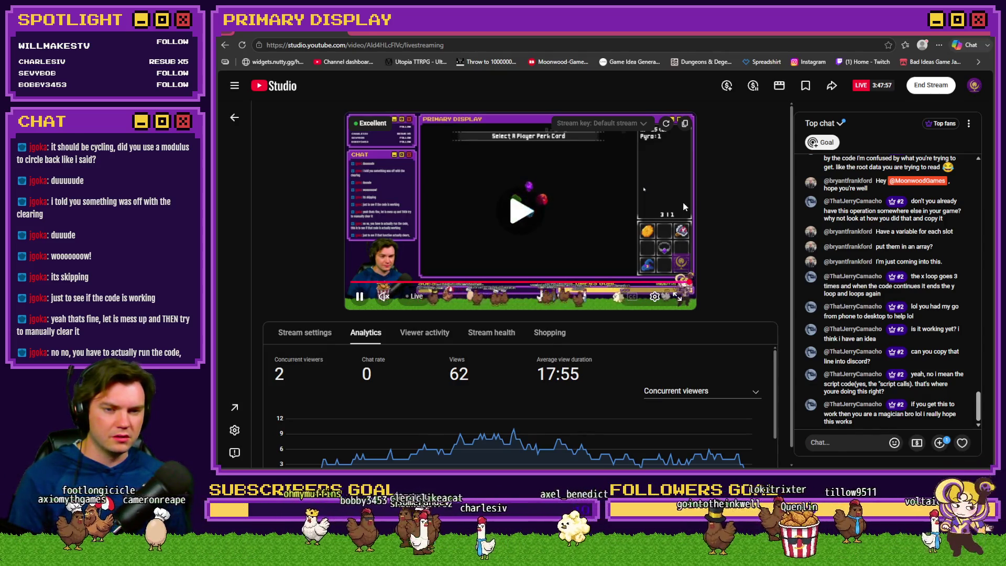
click(683, 202)
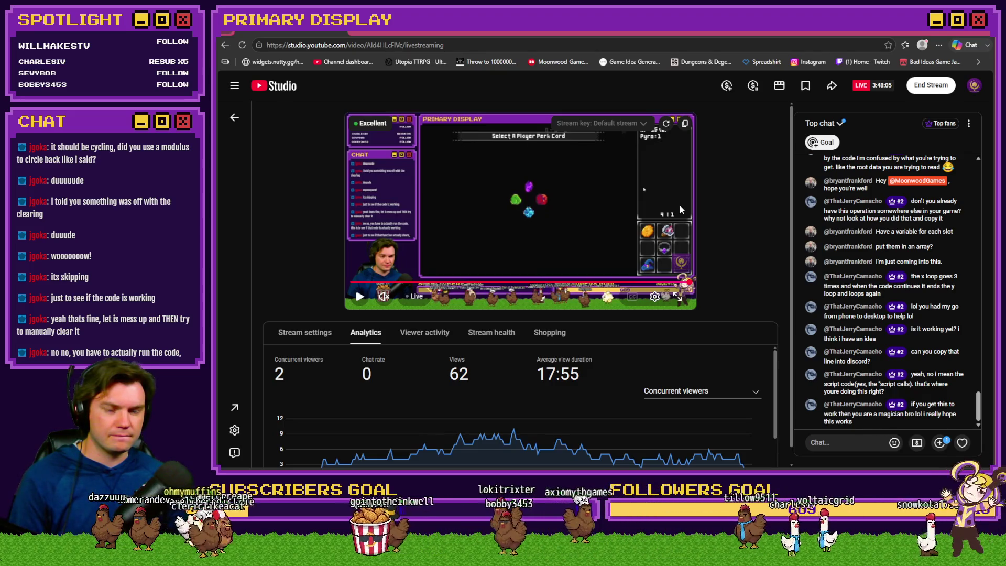
click(680, 206)
- Keep stepping the preview with Space, then return to the RPG Maker MZ map editor
key(space)
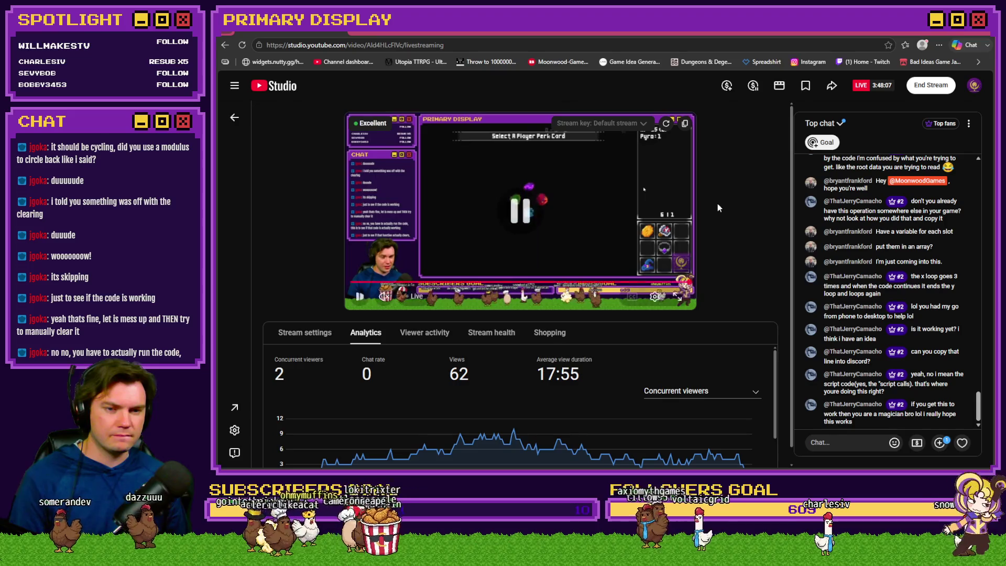
key(space)
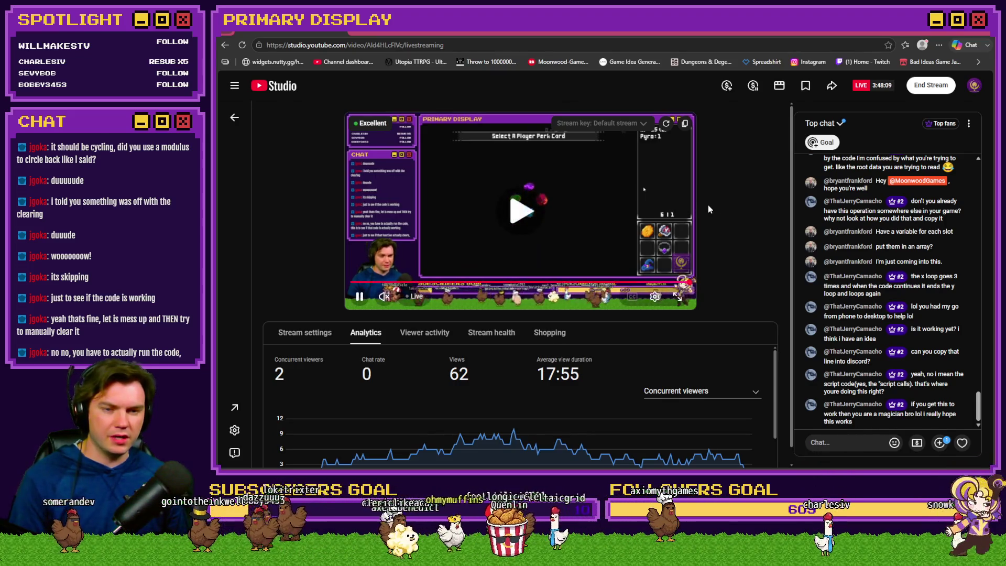
key(space)
key(space)
key(space)
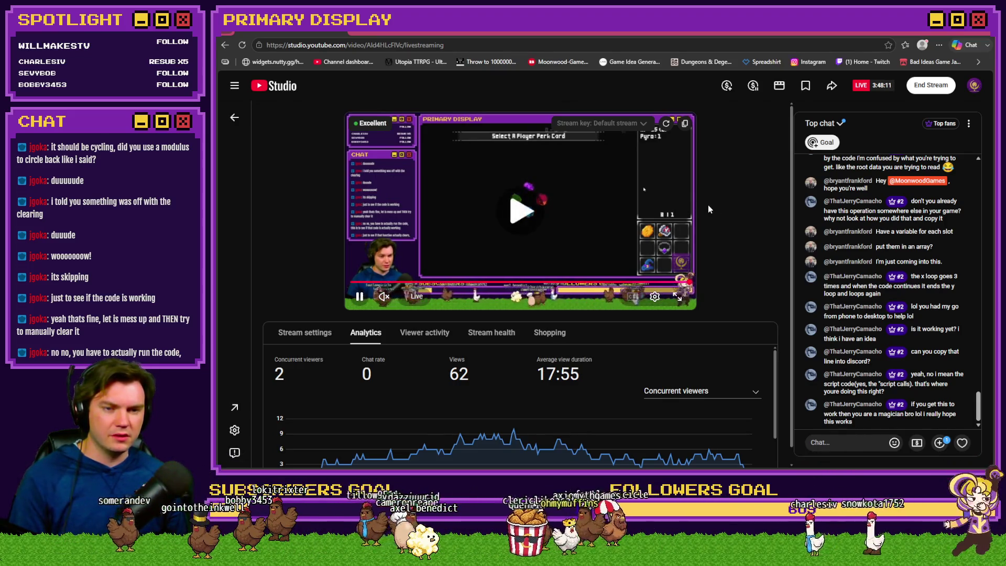
key(space)
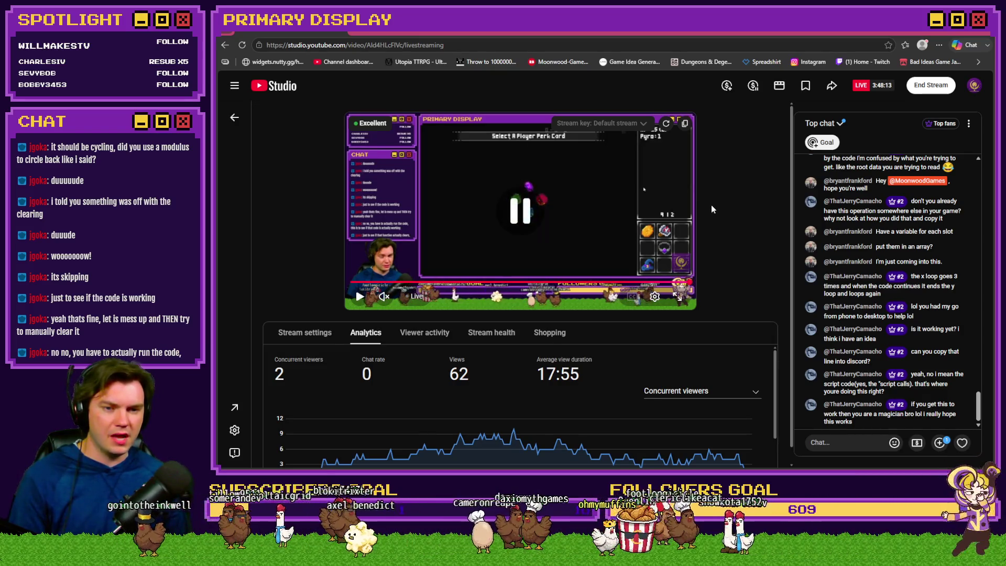
key(alt+Tab)
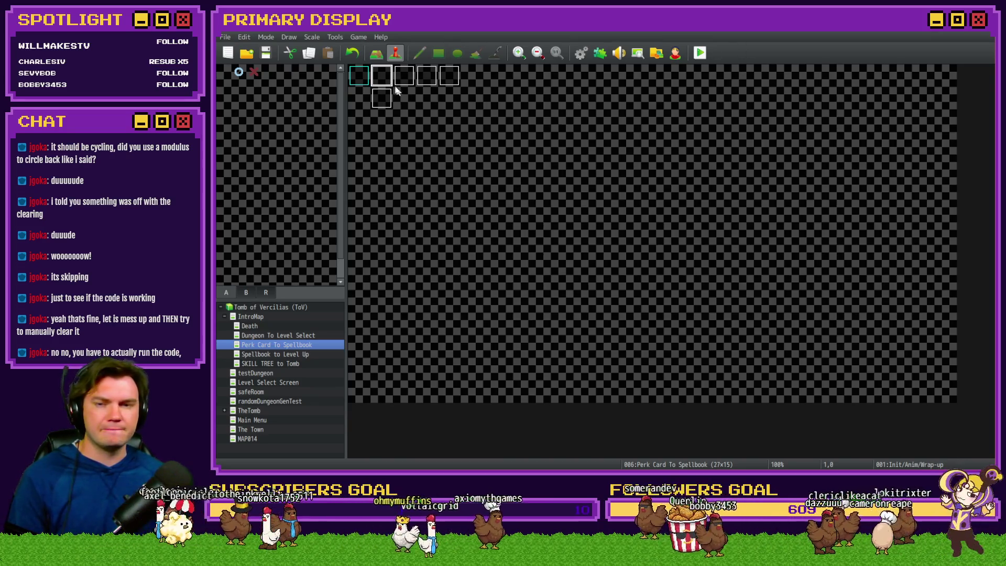
key(Return)
click(389, 121)
click(424, 120)
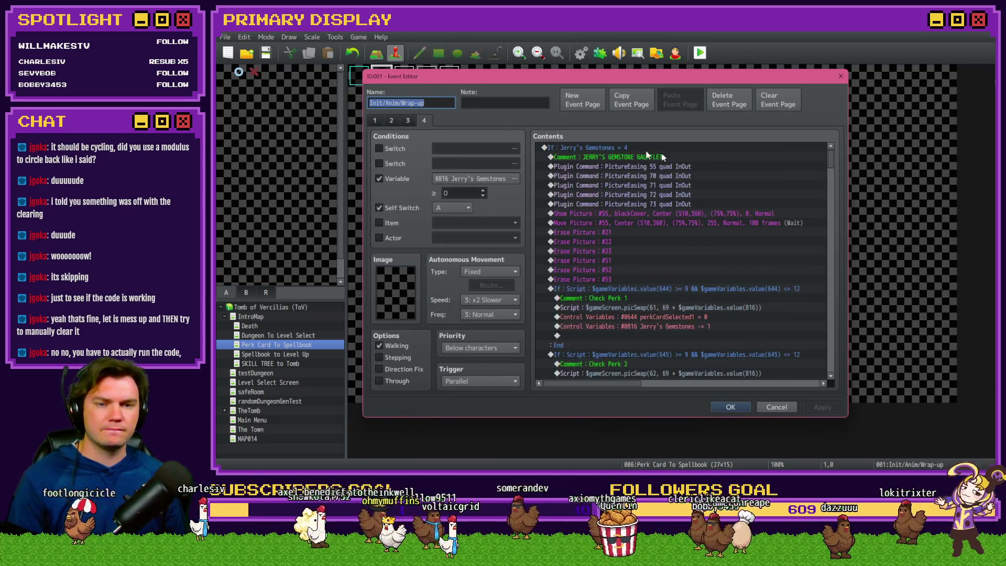
scroll(831, 159, down, 6)
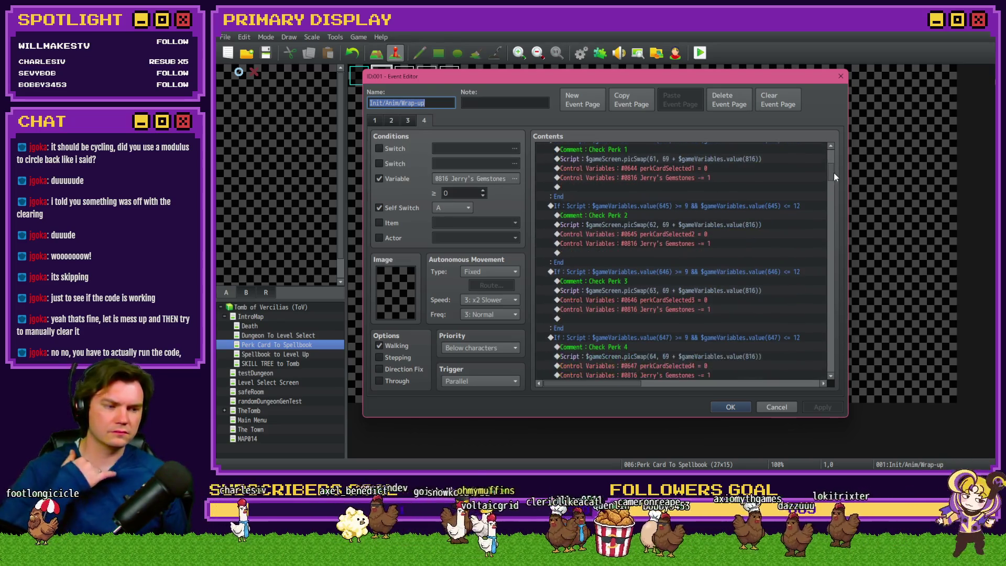
scroll(834, 175, down, 1)
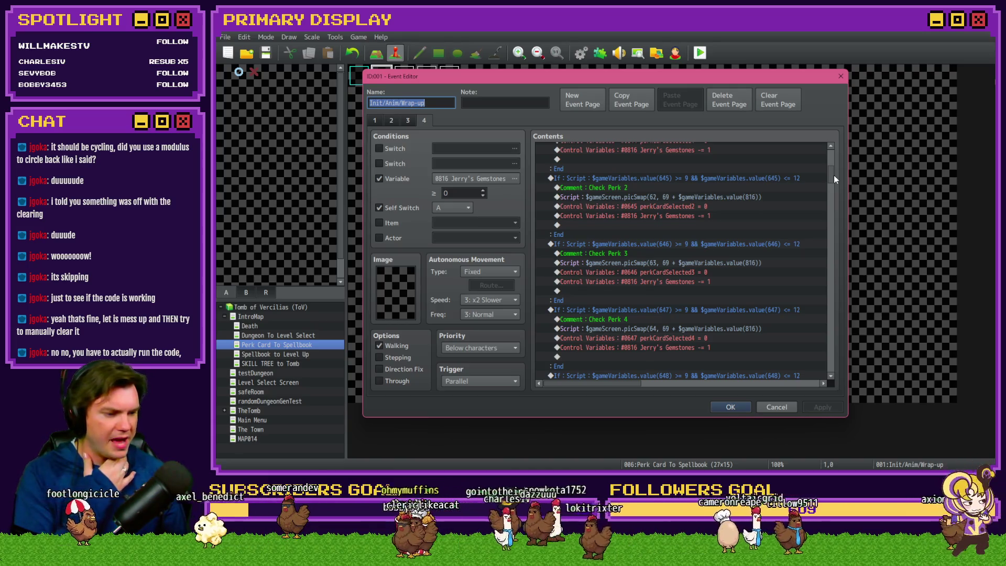
drag(834, 181, 831, 234)
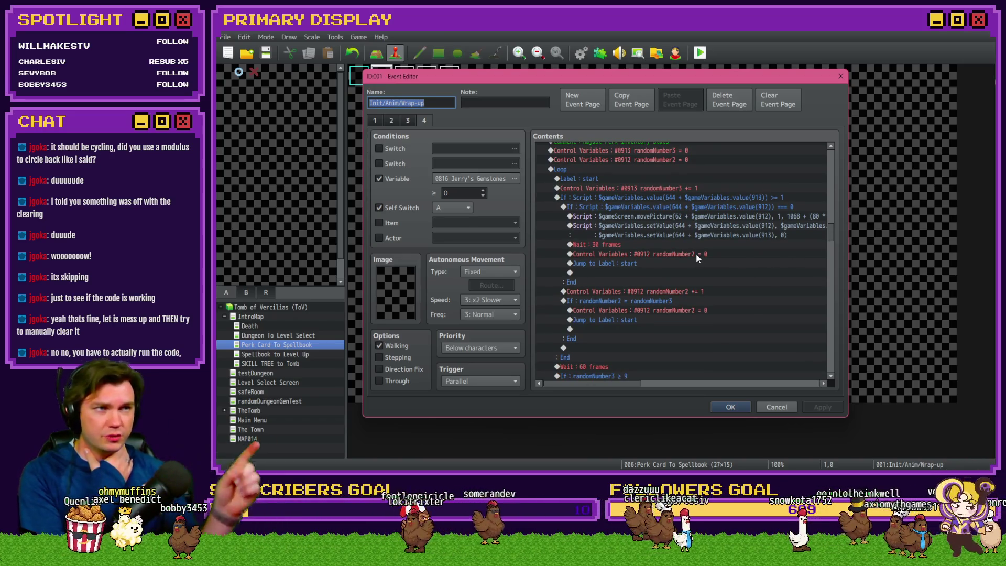
click(640, 253)
click(684, 310)
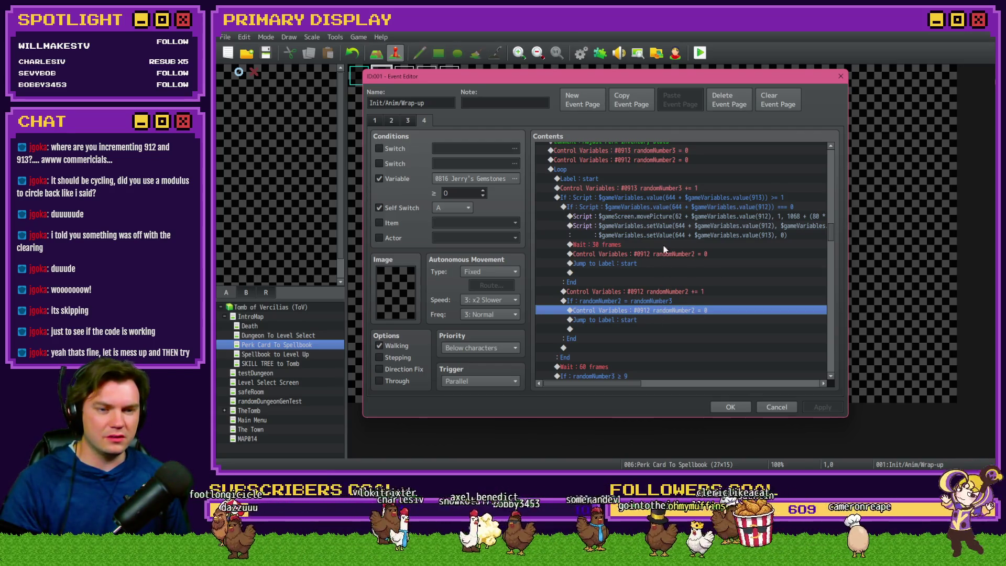
click(633, 188)
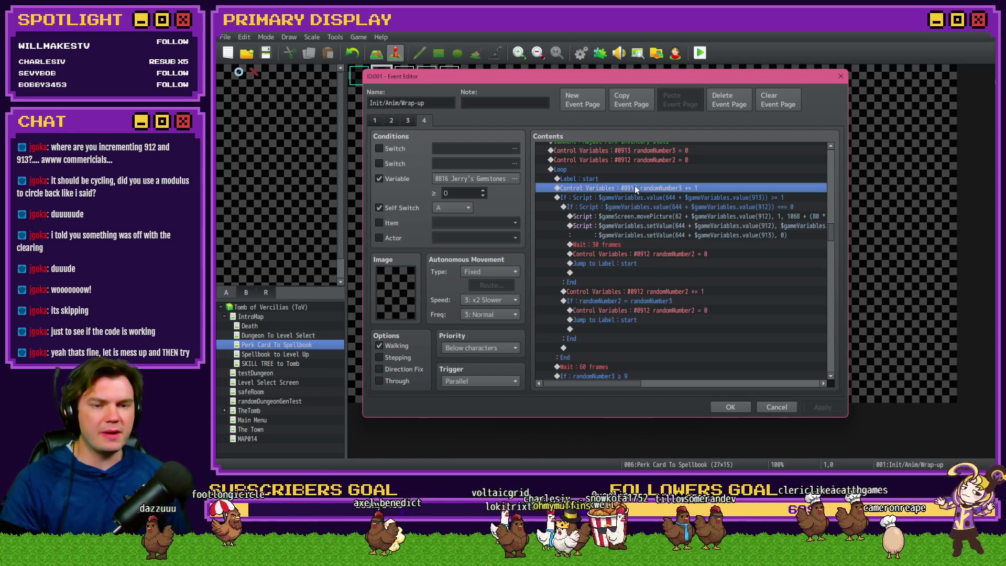
scroll(629, 193, up, 1)
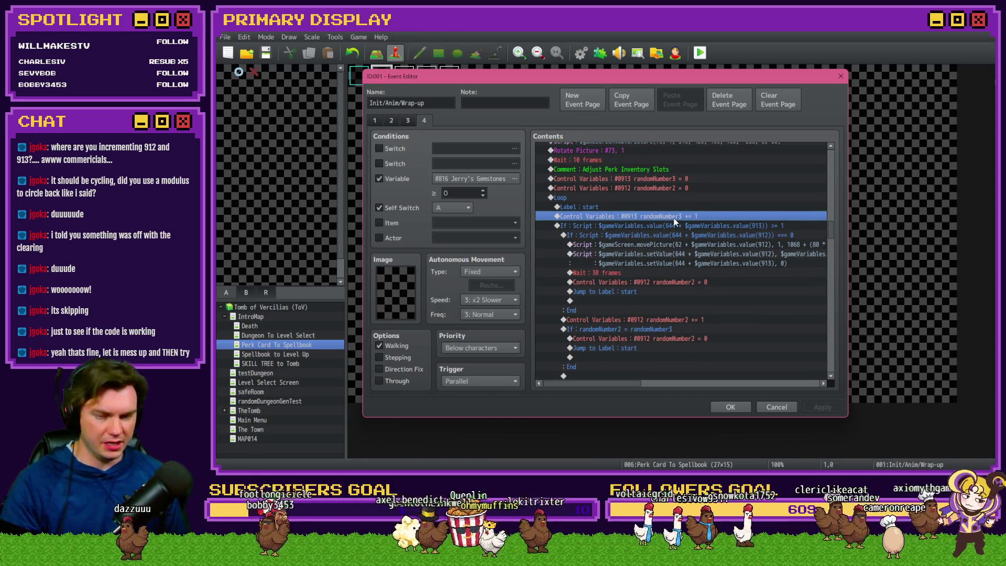
click(682, 189)
key(Up)
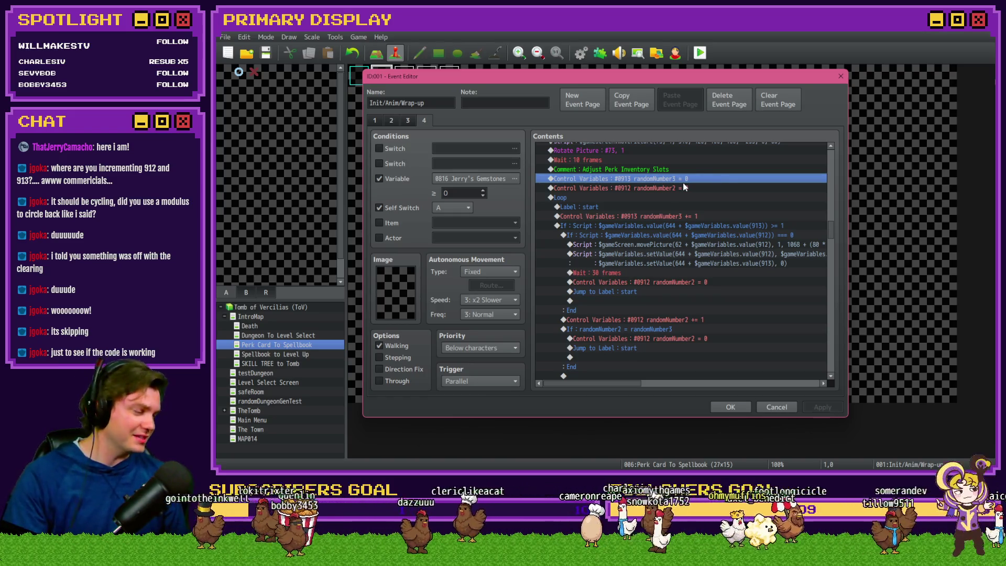
click(671, 188)
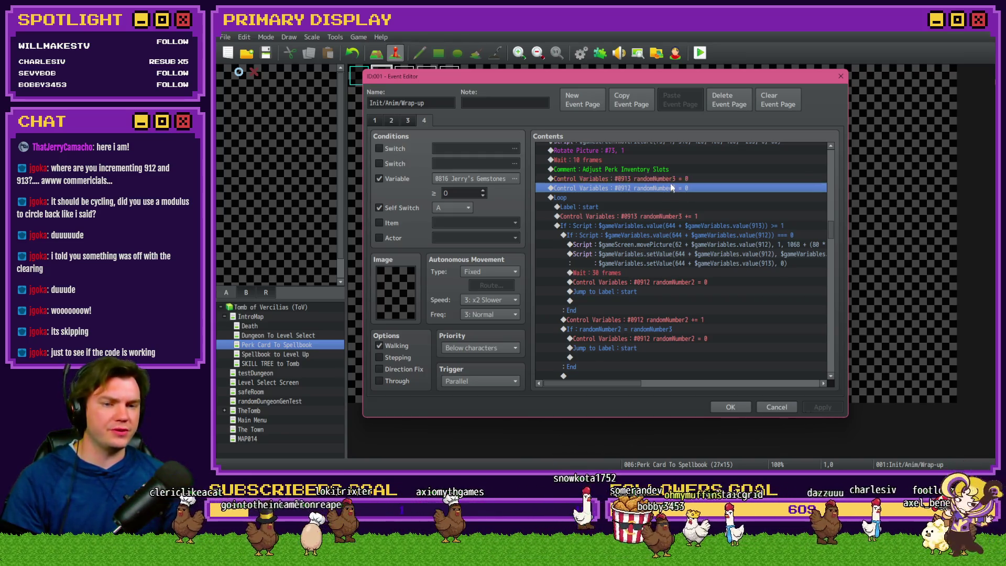
click(635, 207)
click(654, 217)
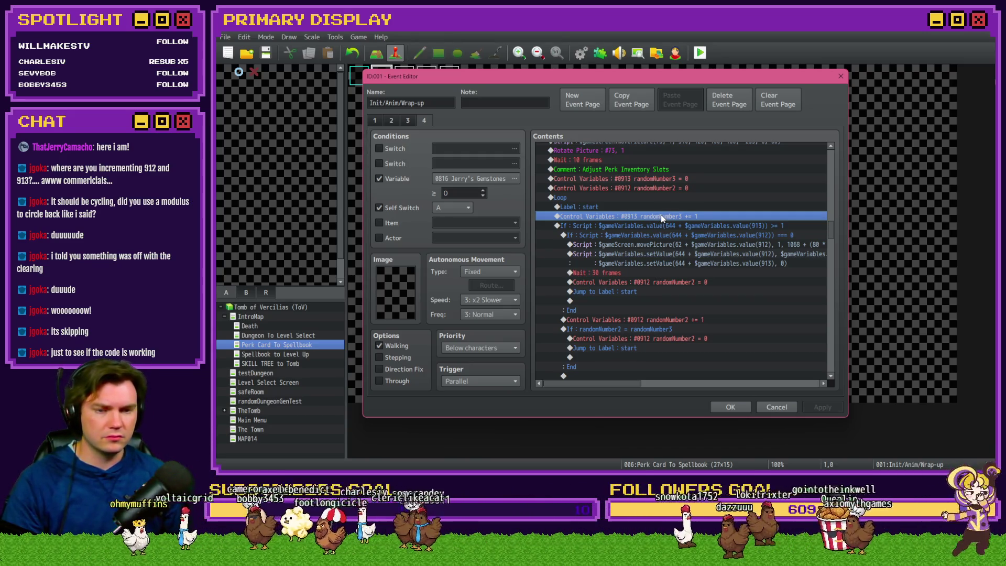
click(672, 228)
click(676, 235)
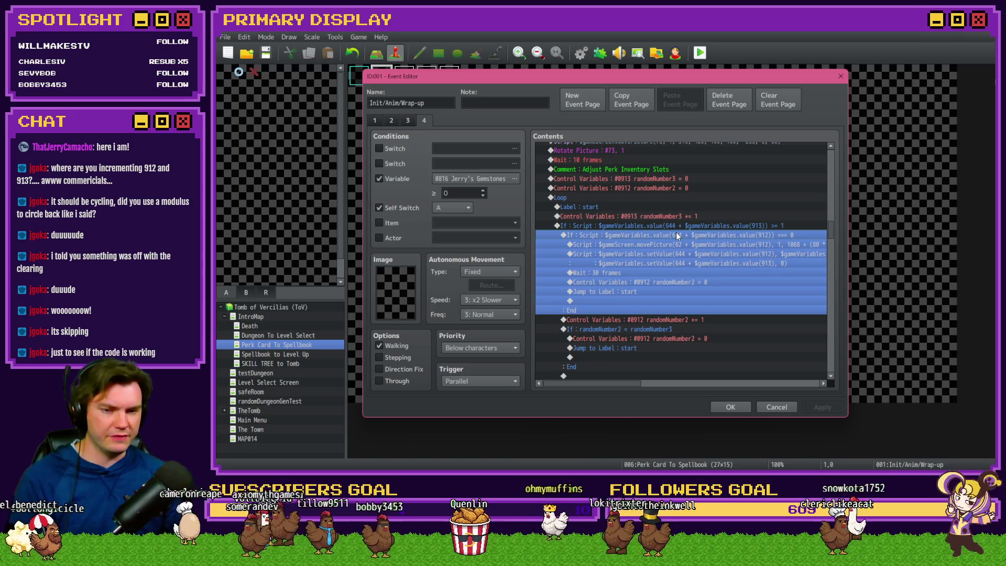
click(688, 318)
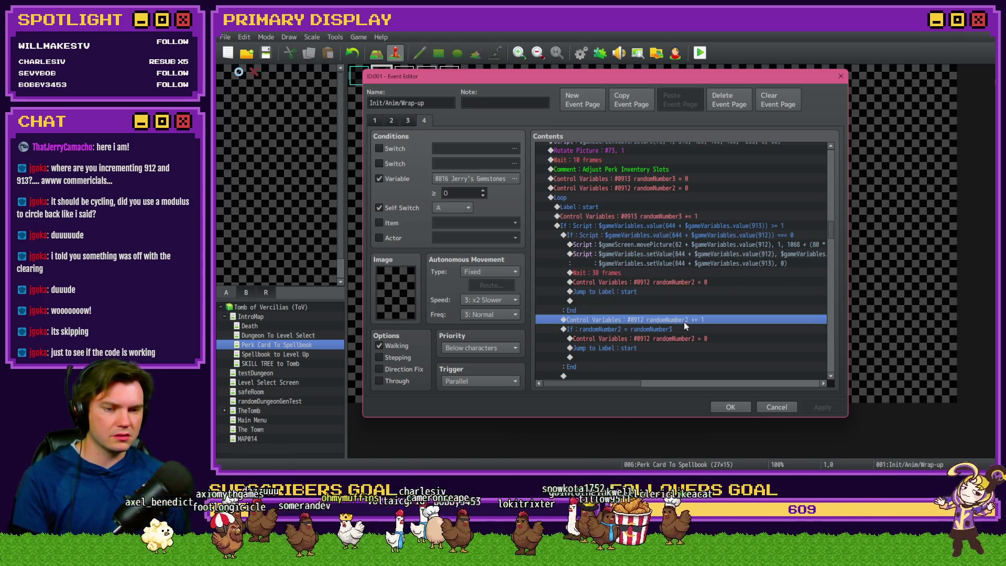
click(679, 326)
scroll(678, 323, down, 2)
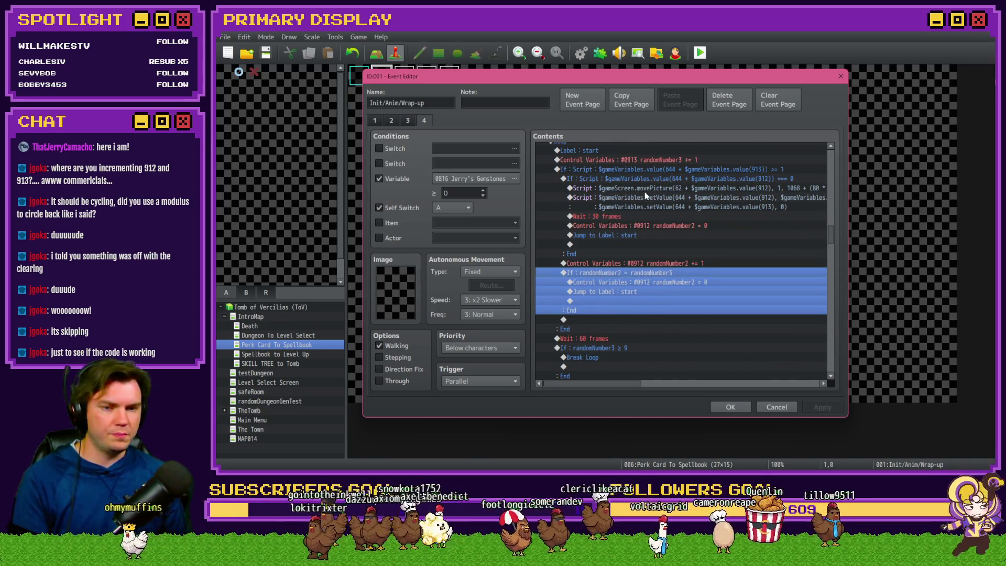
scroll(642, 209, up, 2)
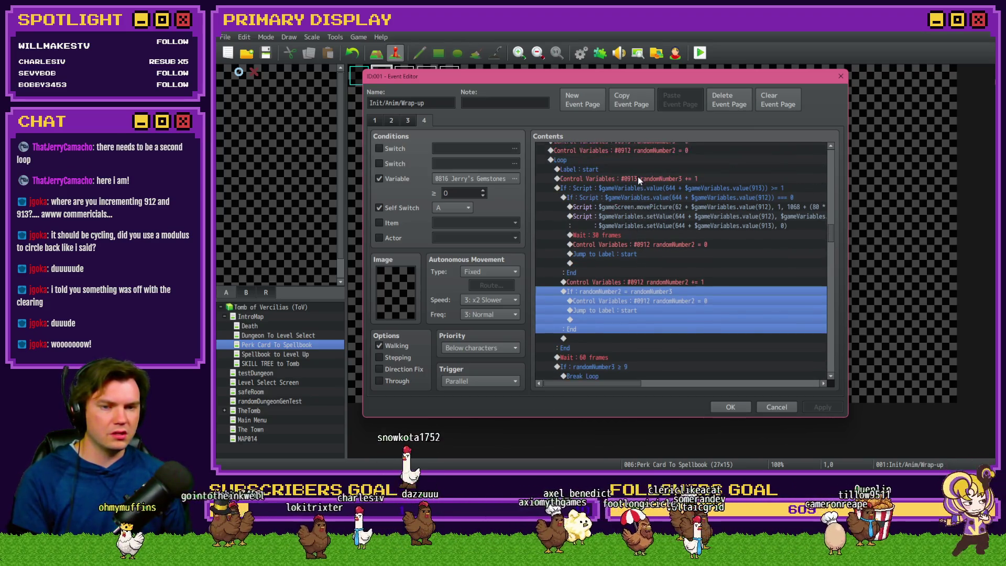
click(638, 180)
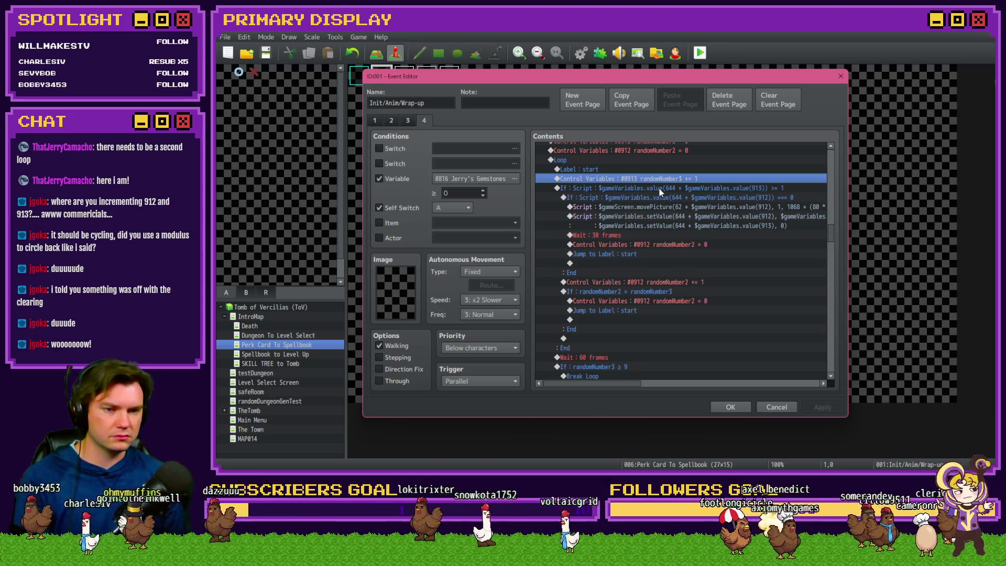
click(659, 189)
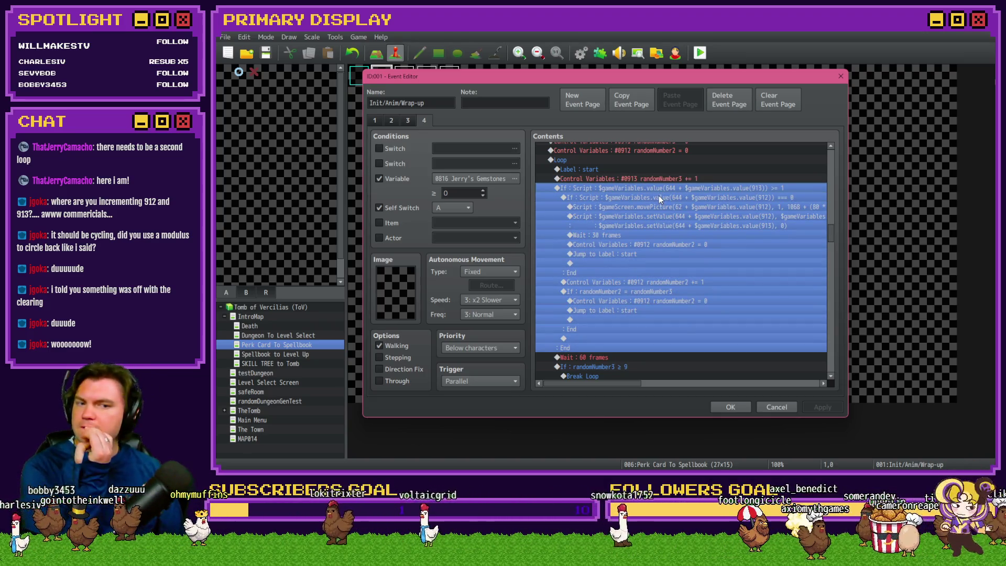
click(659, 197)
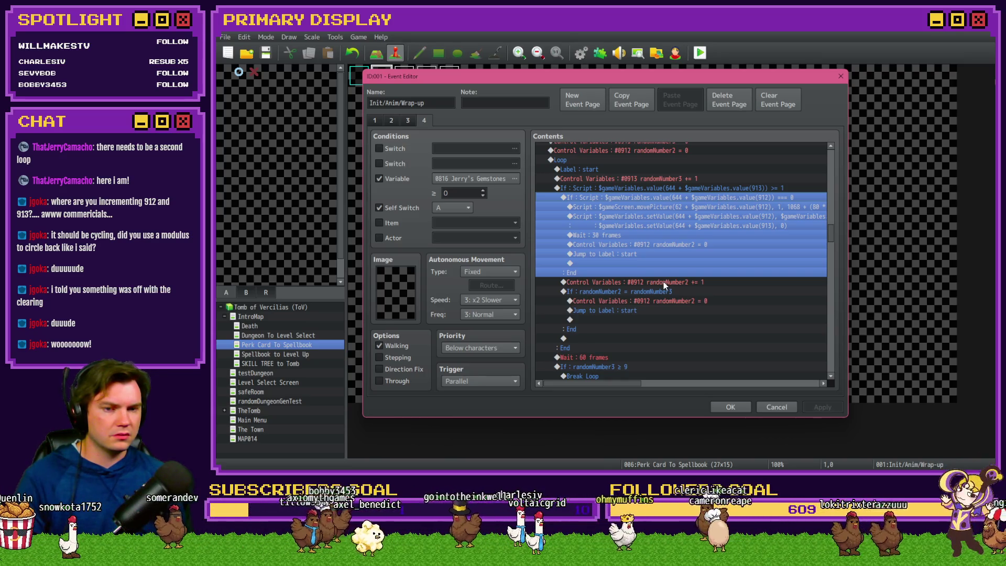
click(663, 281)
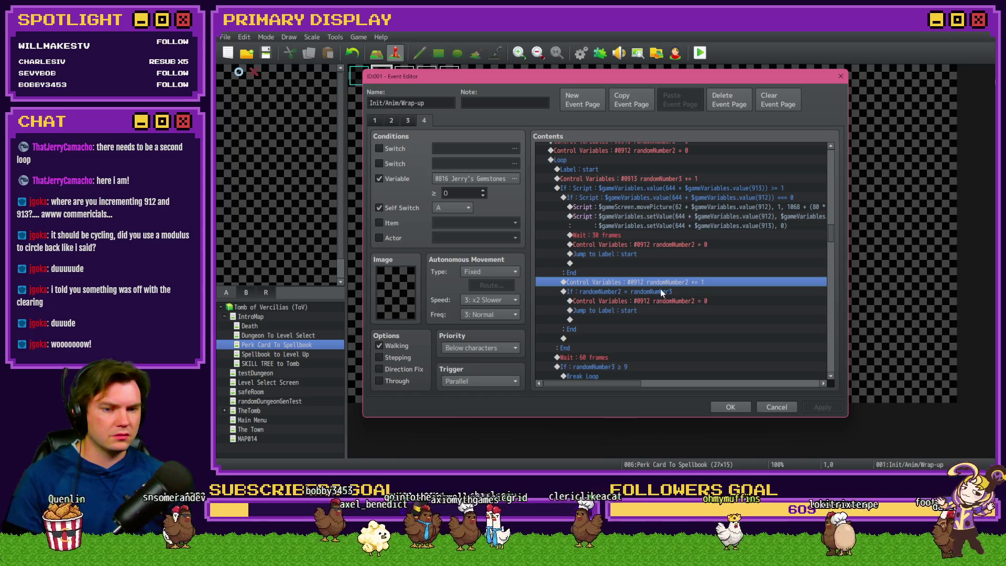
click(661, 288)
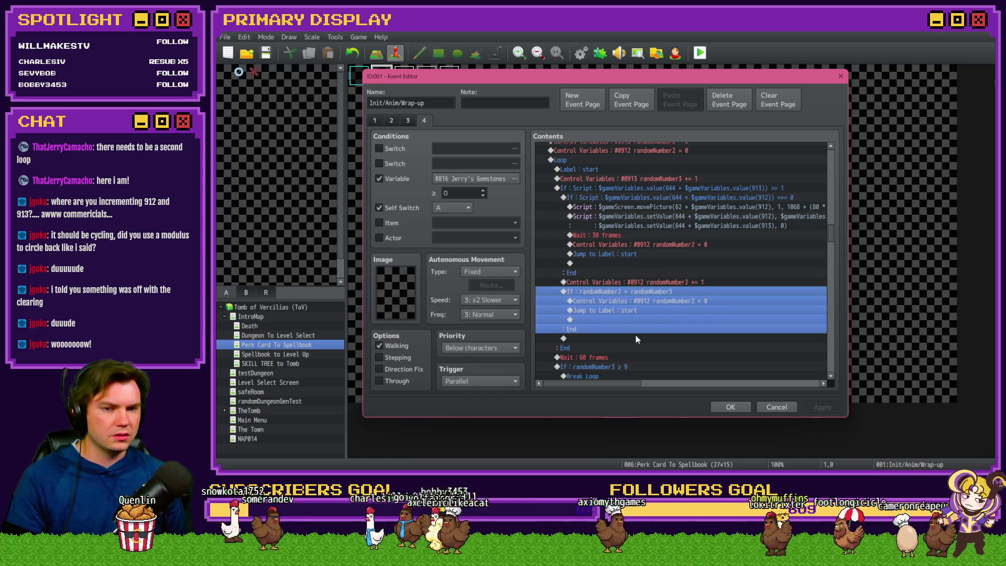
click(612, 175)
click(616, 186)
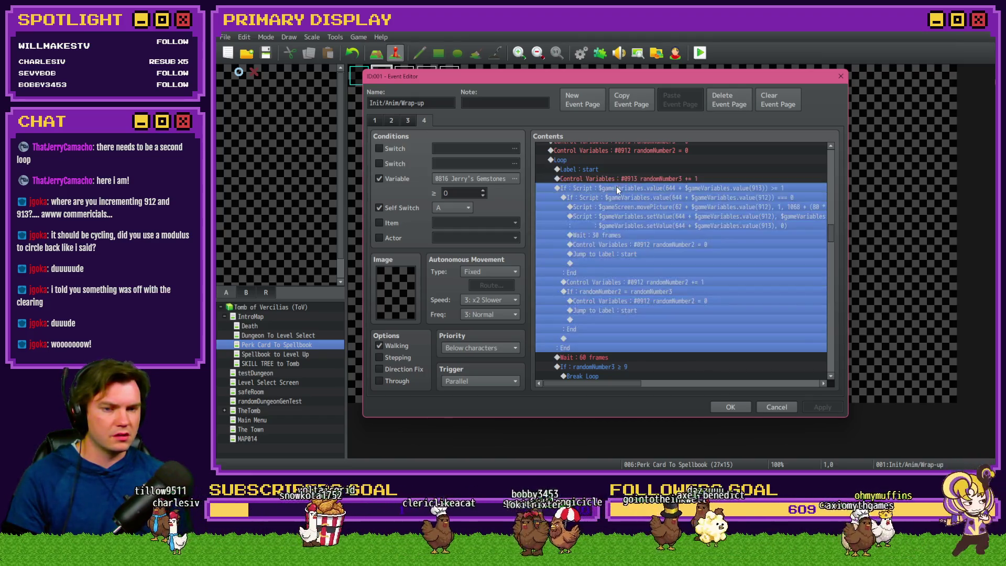
click(616, 171)
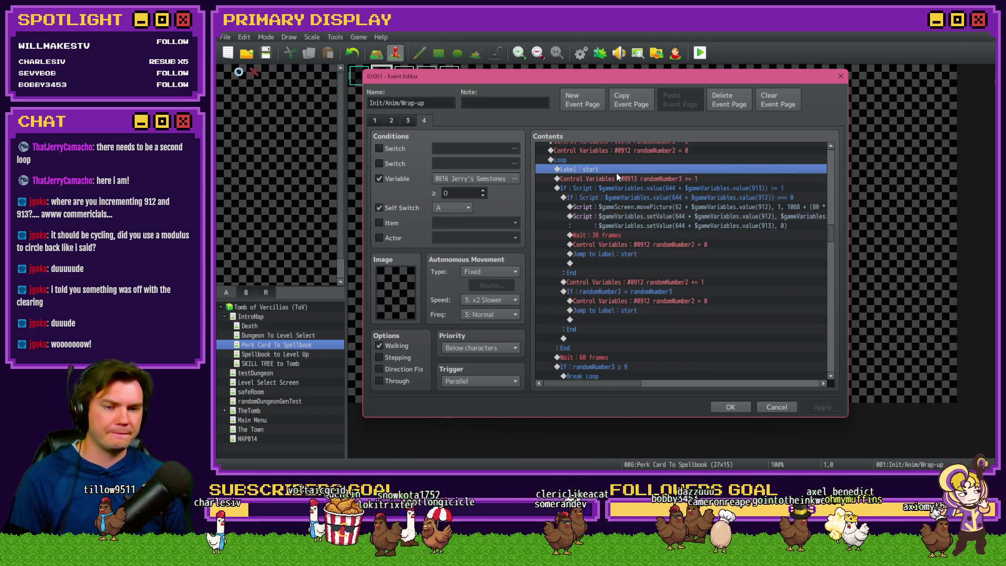
click(667, 282)
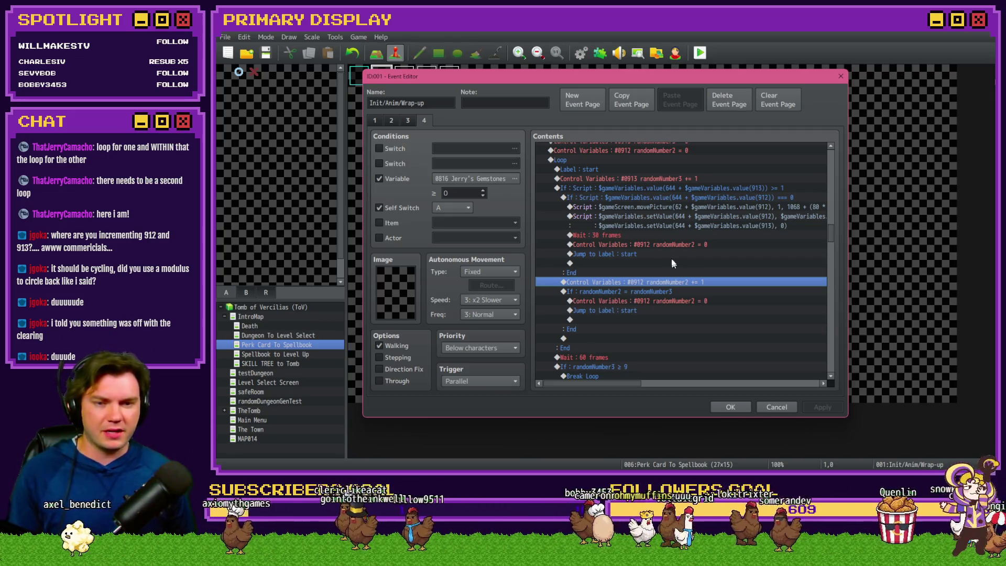
click(602, 168)
- Duplicate the start label inside the loop and rename the copy to dontAdd
key(ctrl+c)
click(601, 190)
key(ctrl+v)
double_click(601, 187)
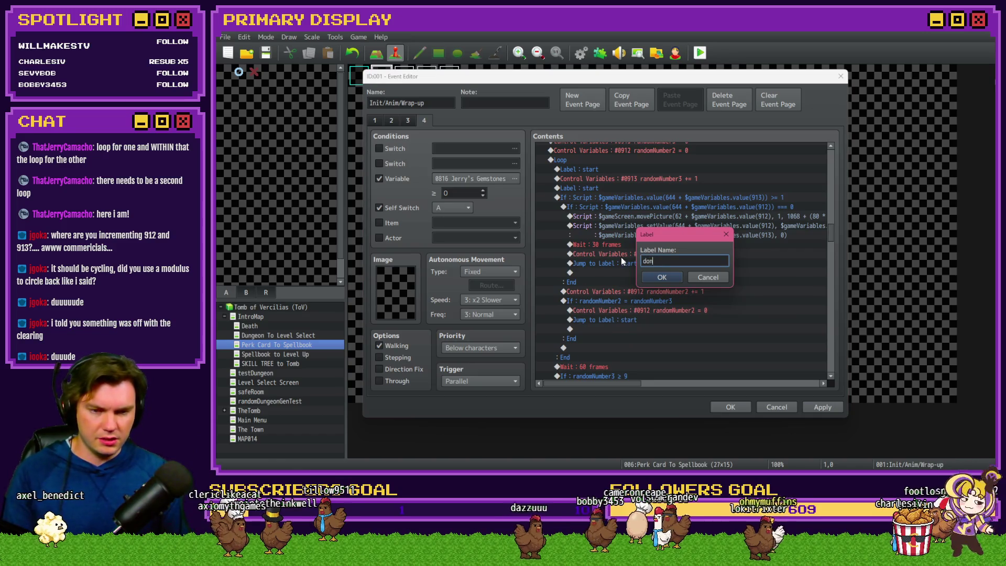
text(dontAdd)
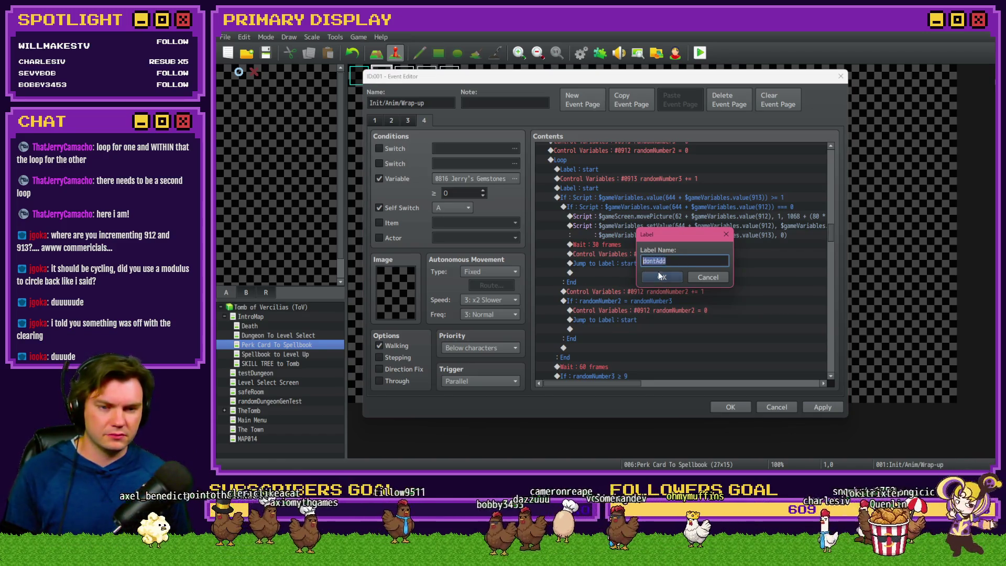
click(660, 276)
- Choose the empty row after the If randomNumber3 ≥ 9 block as the insertion point
click(624, 291)
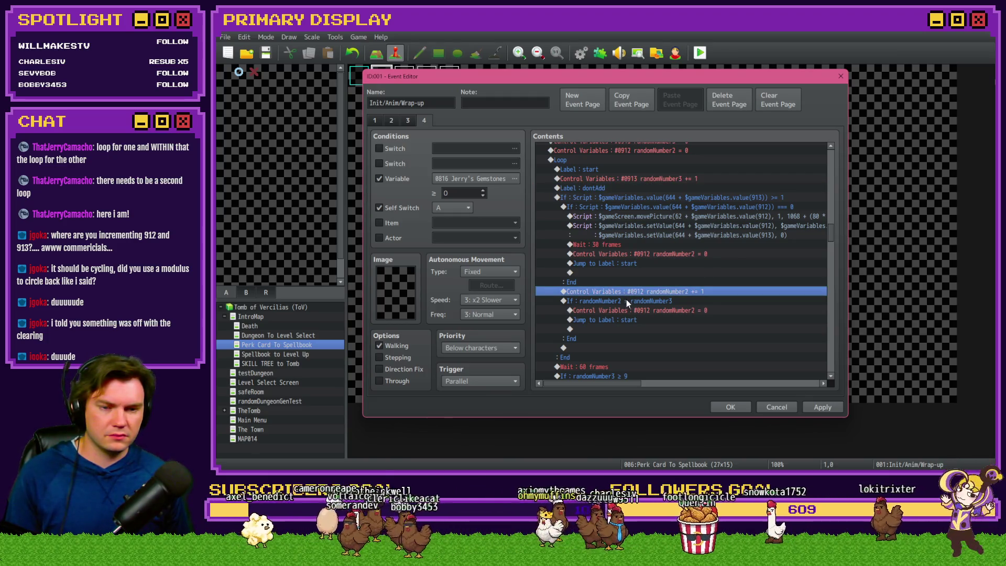
click(626, 301)
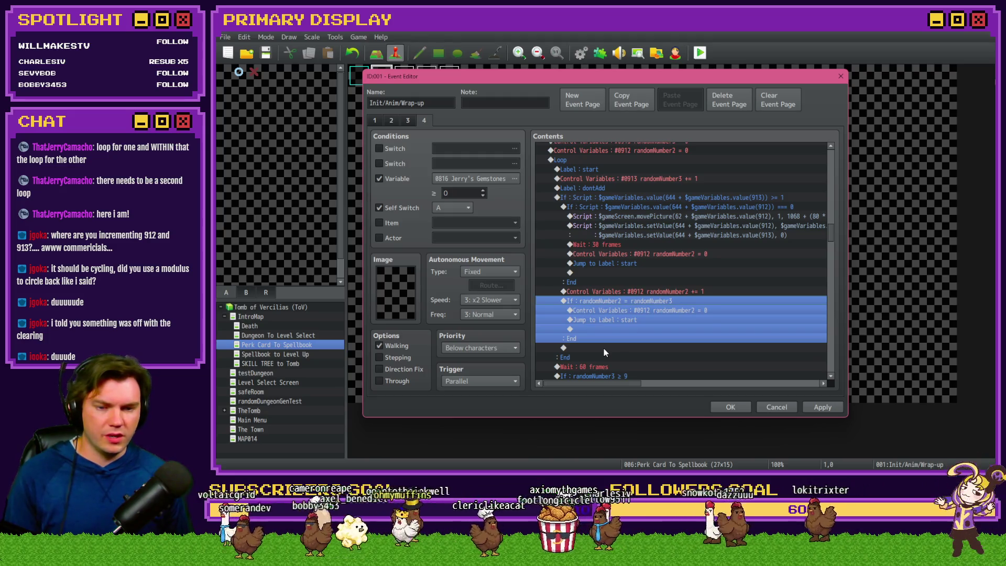
scroll(603, 348, down, 2)
click(602, 289)
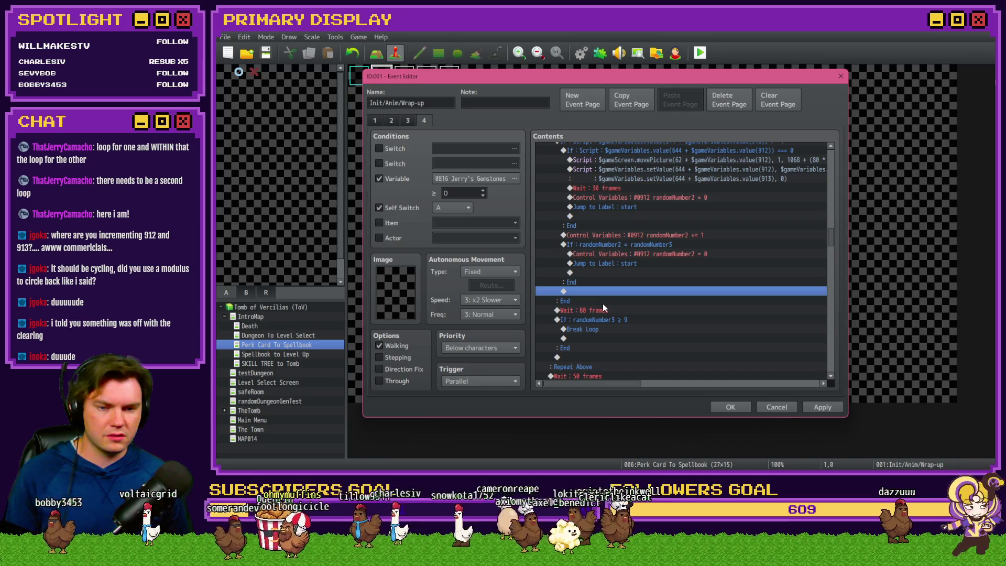
click(602, 308)
click(601, 318)
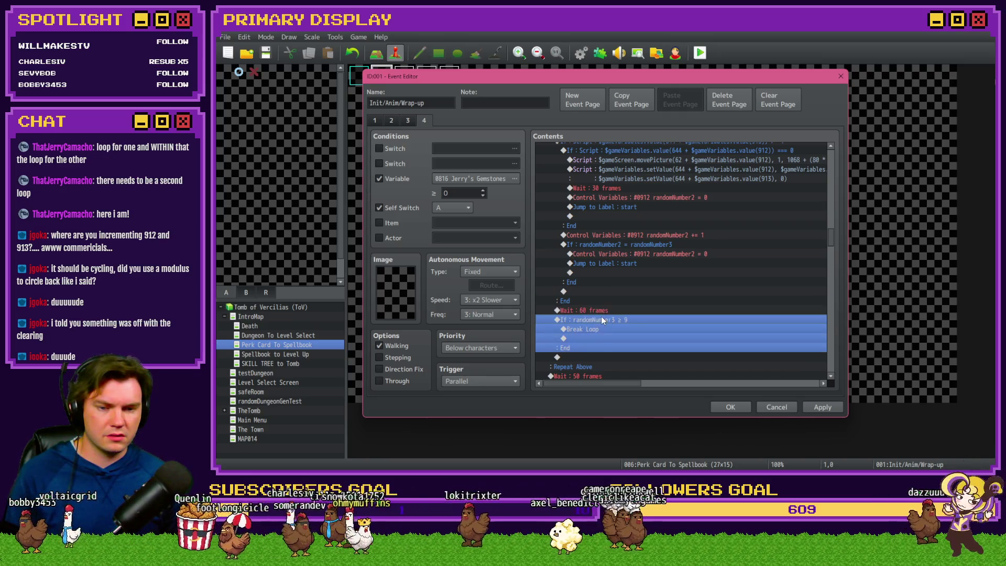
click(598, 359)
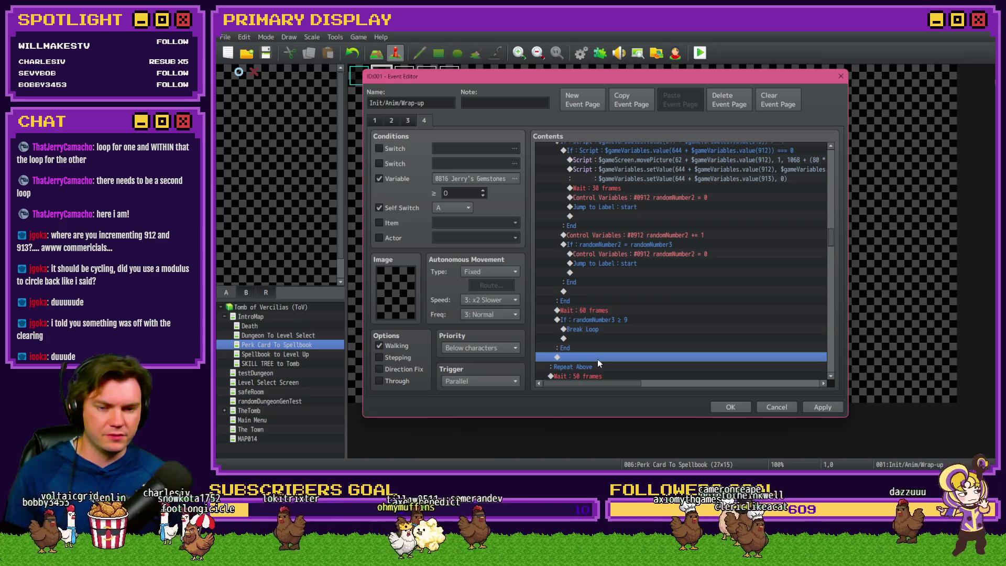
- Insert a Jump to Label dontAdd there and apply the event changes
double_click(598, 358)
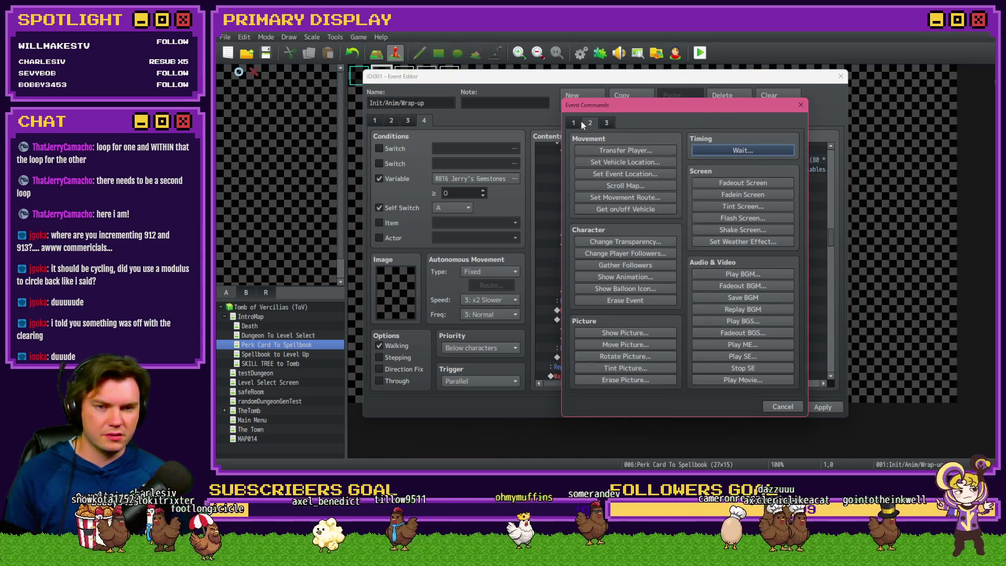
click(580, 122)
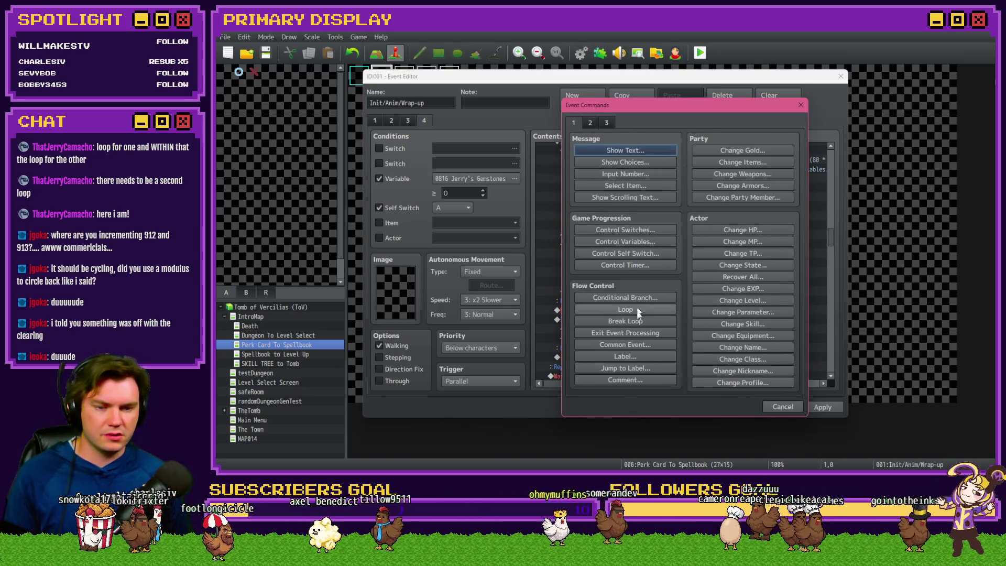
click(639, 368)
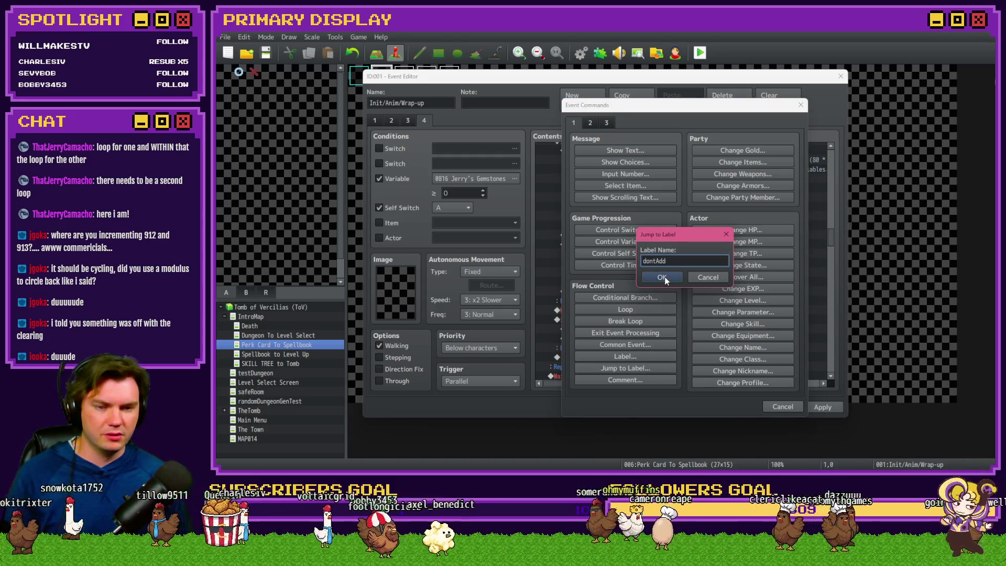
click(662, 277)
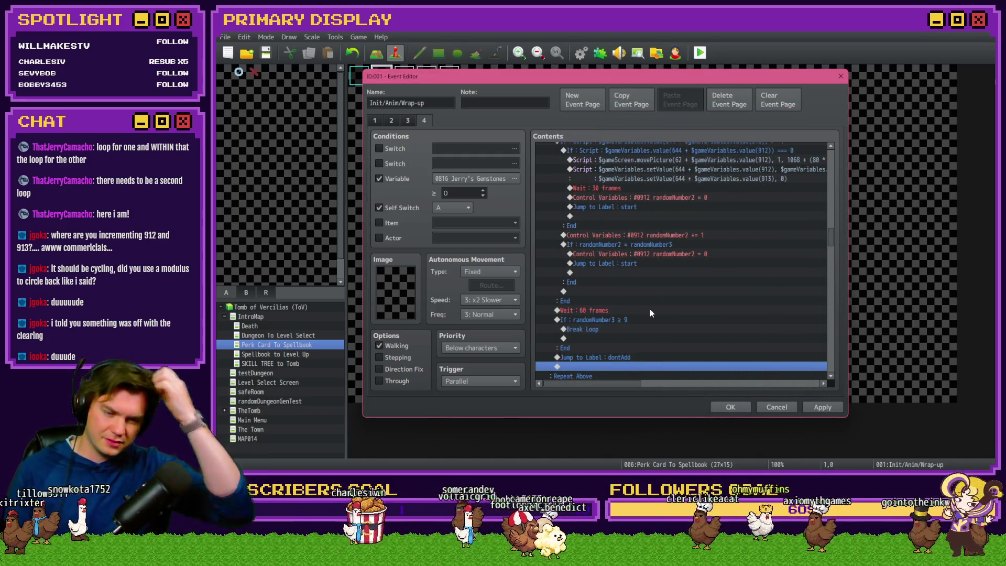
scroll(649, 309, up, 1)
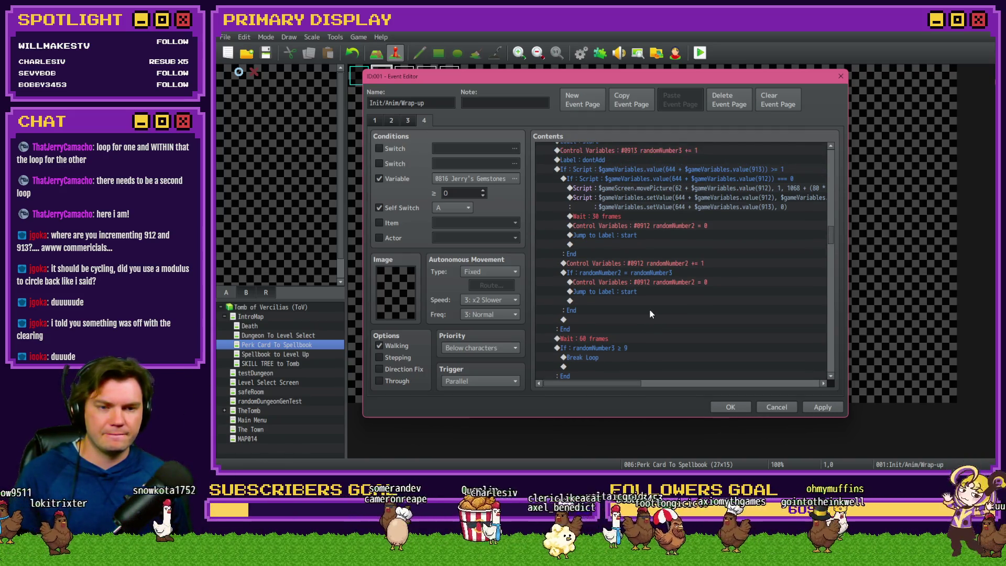
scroll(650, 314, down, 2)
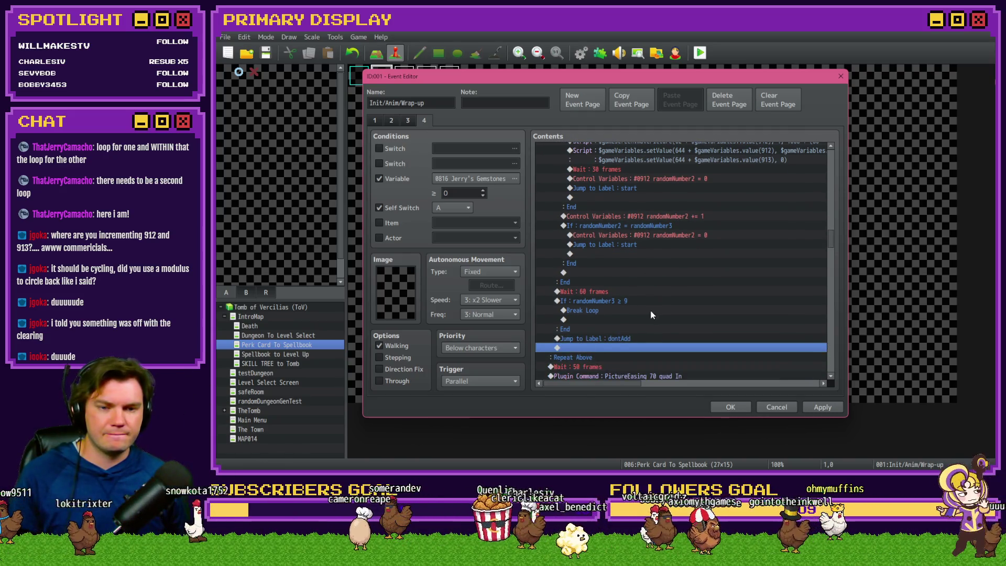
click(822, 407)
- Close the event editor, then pick Hat of Divine Wisdom, Radiant Ruby, Cheddar Wheel, Amethyst, Ring, Ale Gauntlet
click(730, 407)
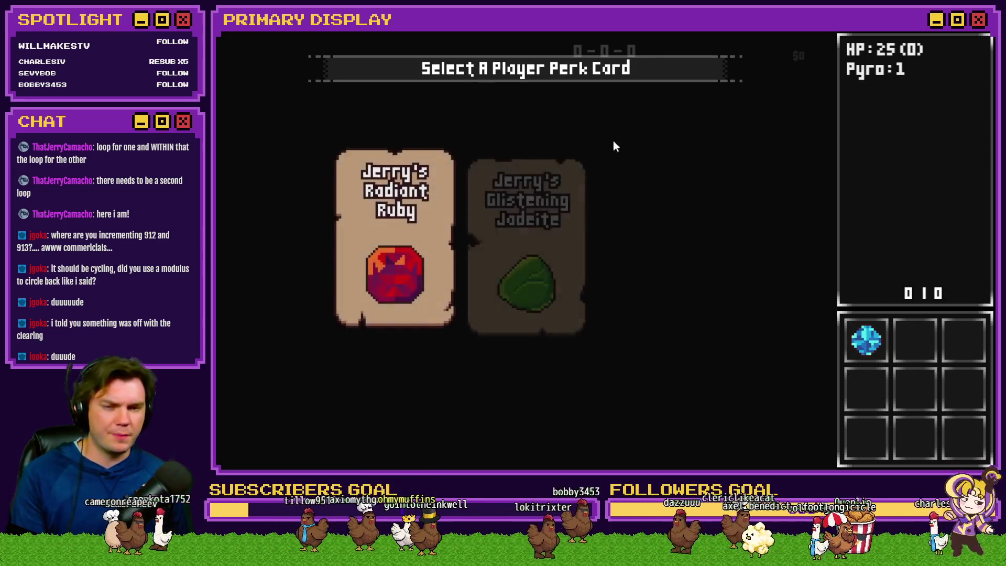
click(646, 152)
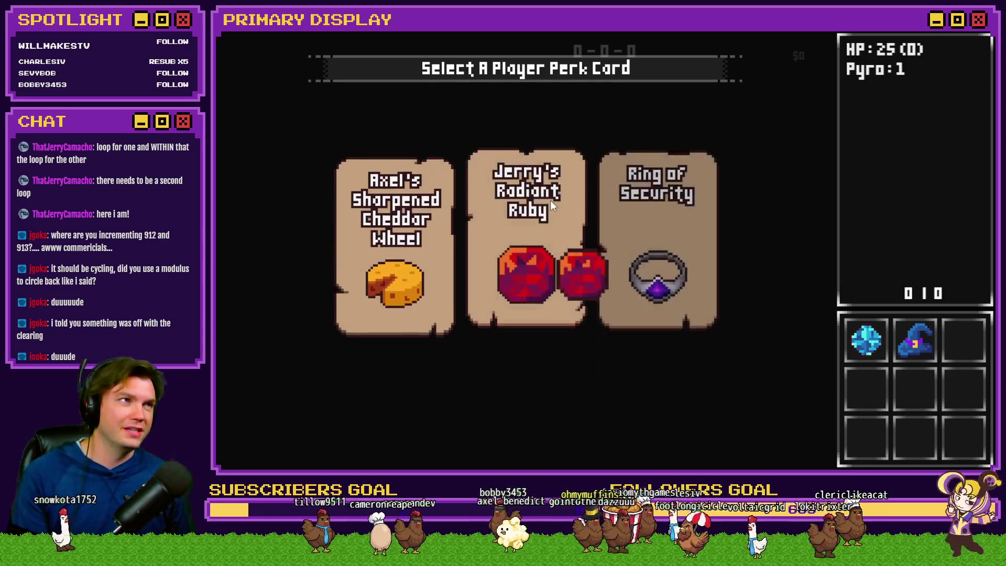
click(551, 201)
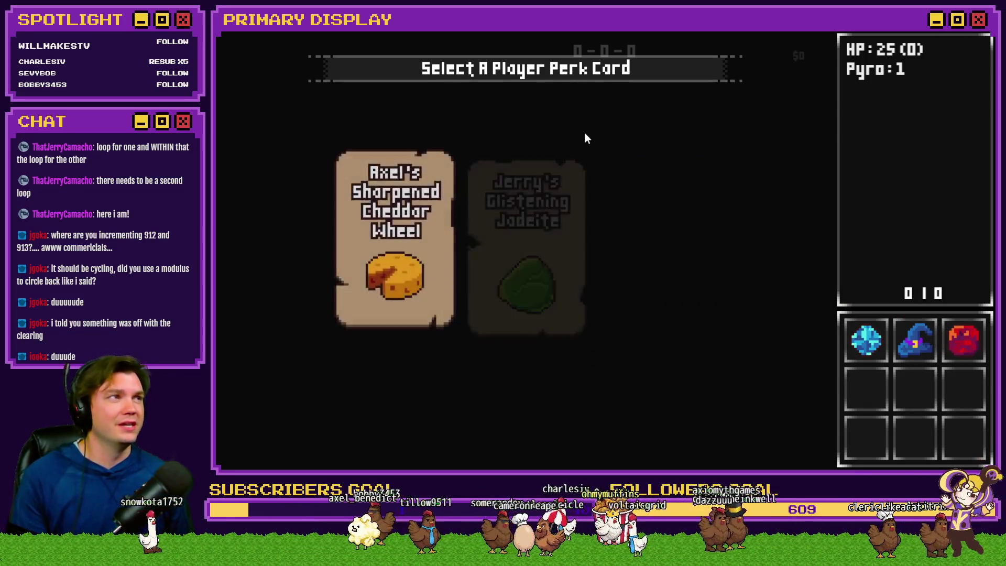
click(425, 250)
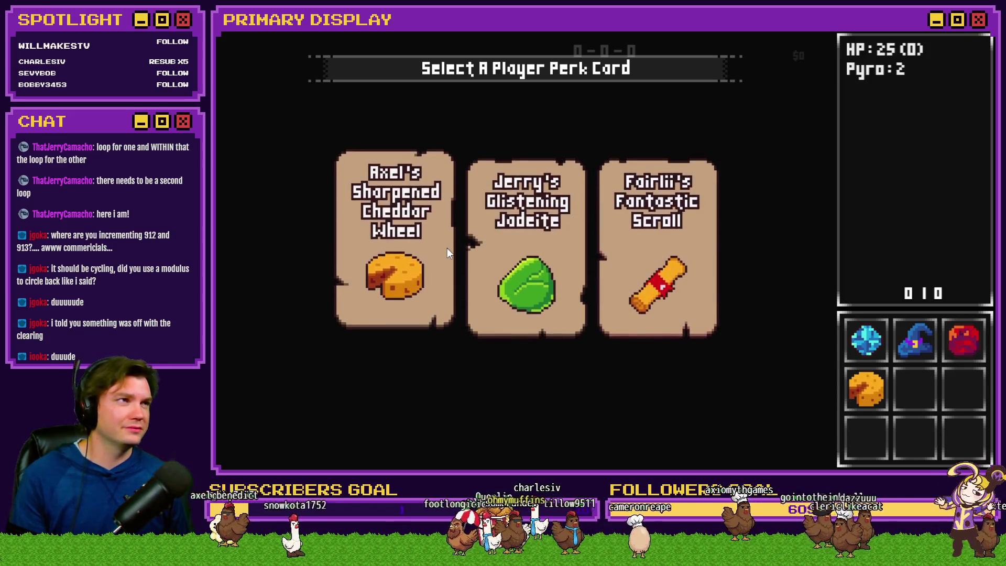
click(527, 214)
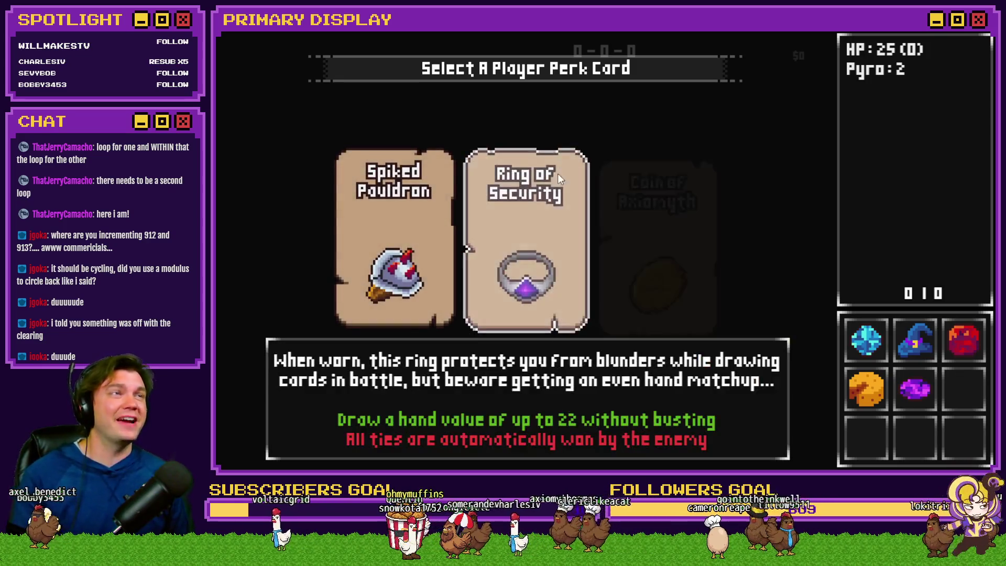
click(550, 183)
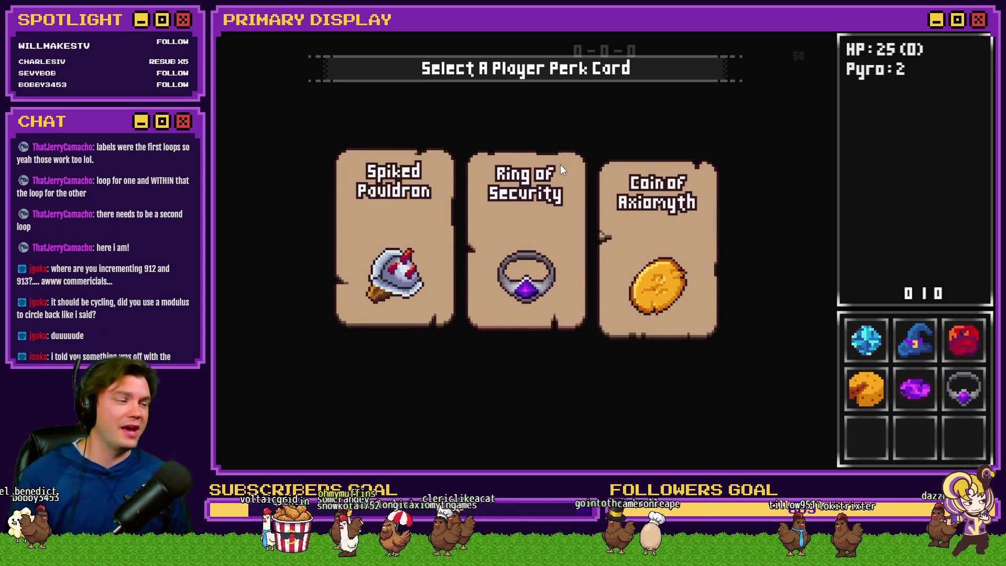
click(607, 178)
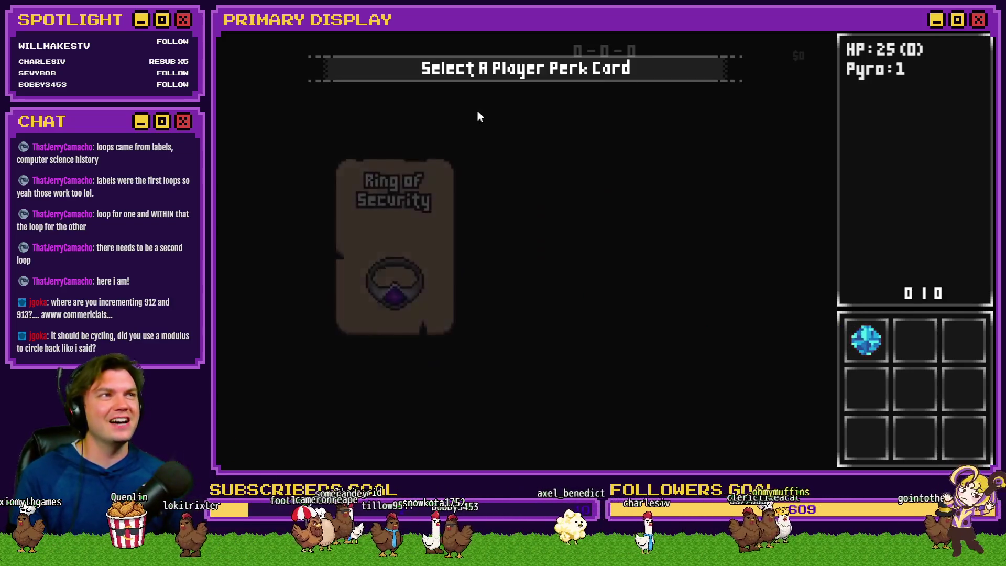
- Pick Coin of Axiomyth, Ring of Security, purple potion, Radiant Ruby, Jadeite, Spiked Pauldron and Amethyst
click(643, 206)
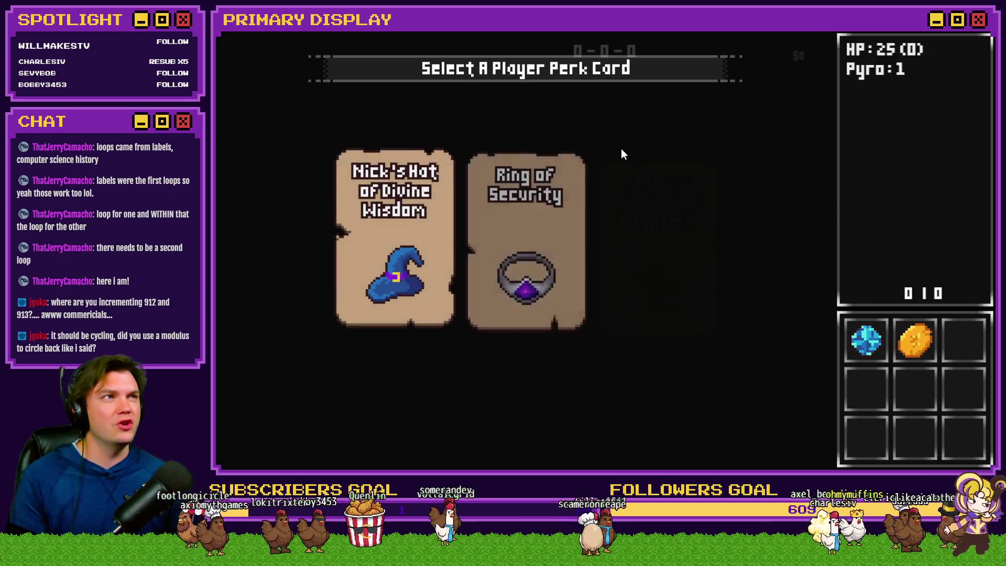
click(555, 221)
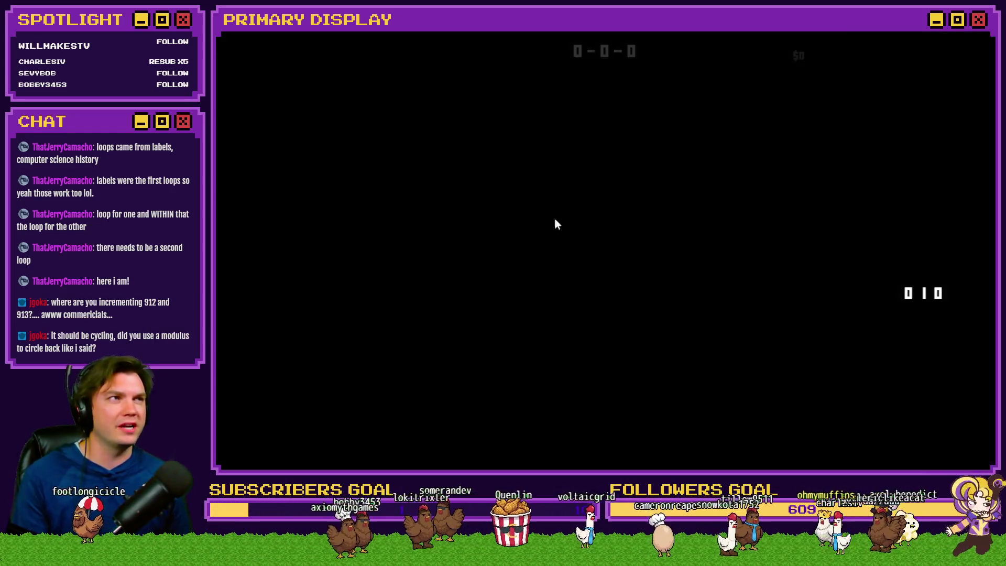
click(620, 200)
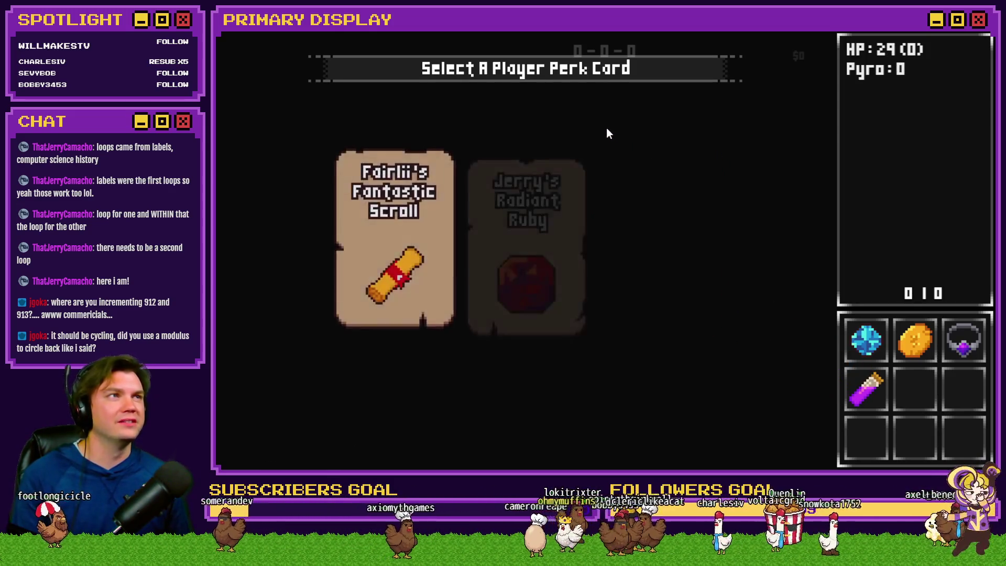
click(543, 197)
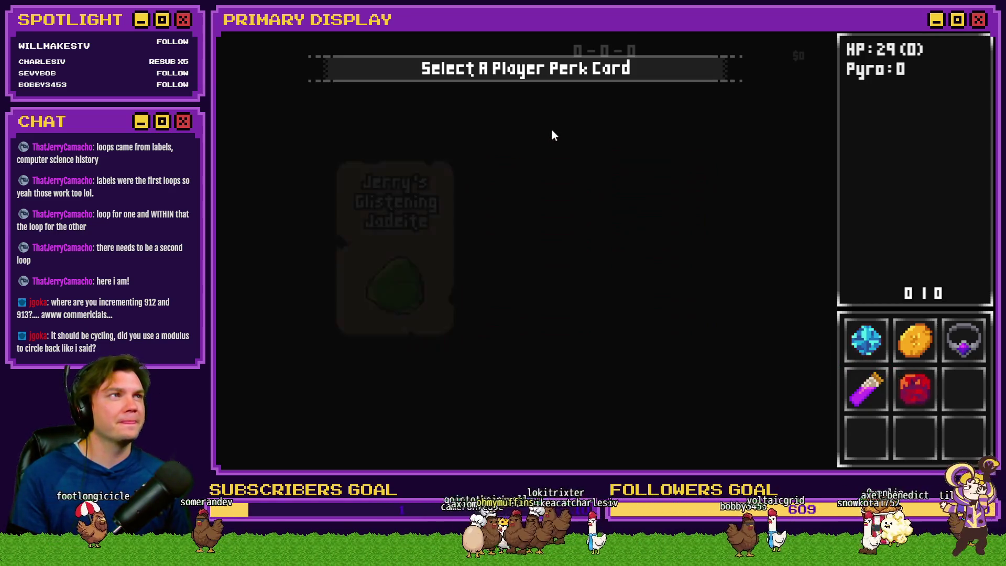
click(445, 168)
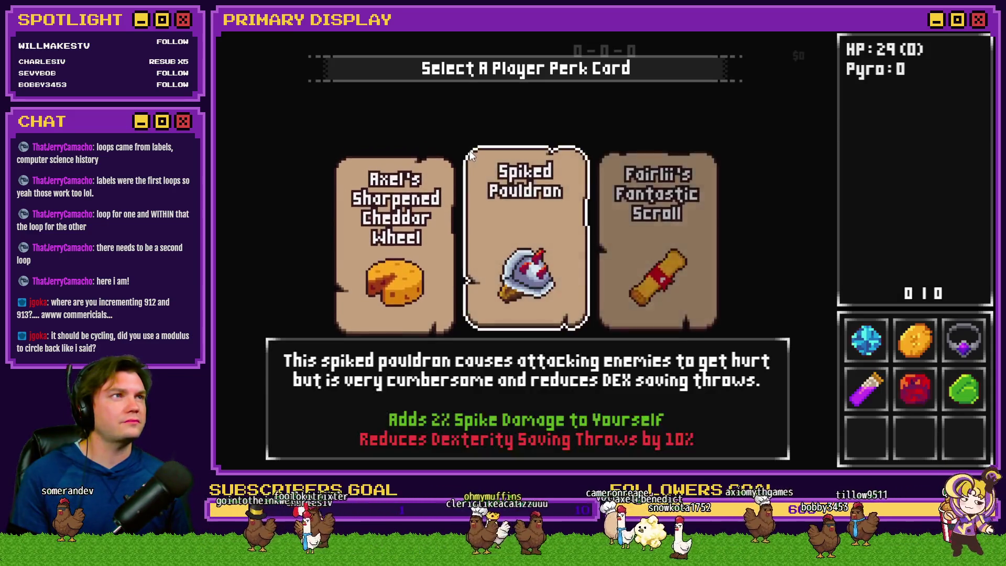
click(469, 150)
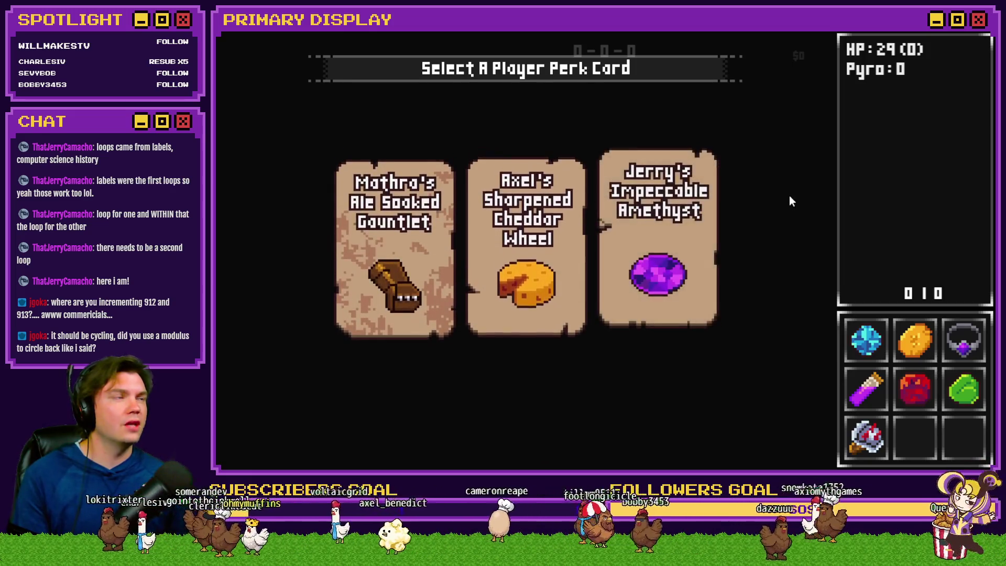
click(705, 253)
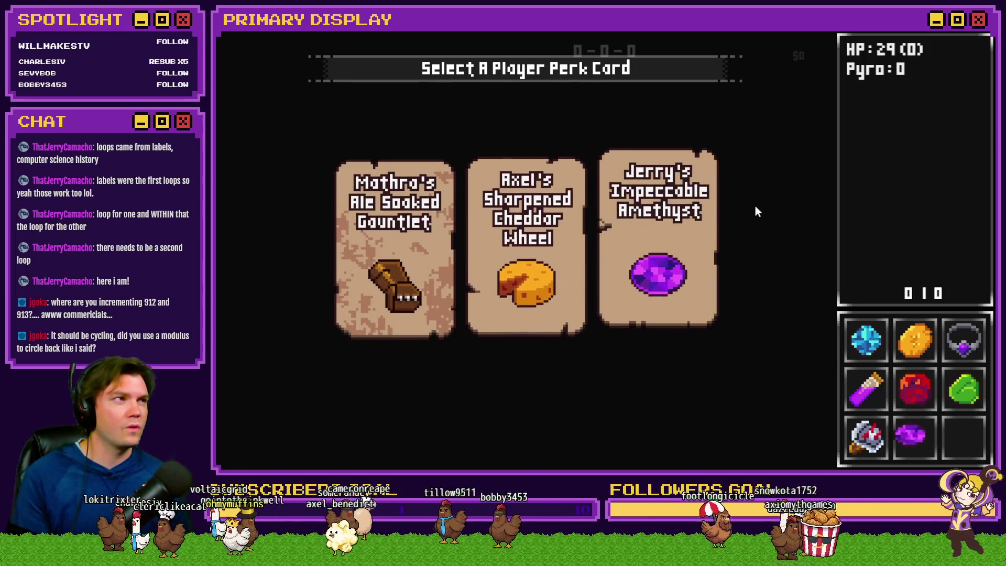
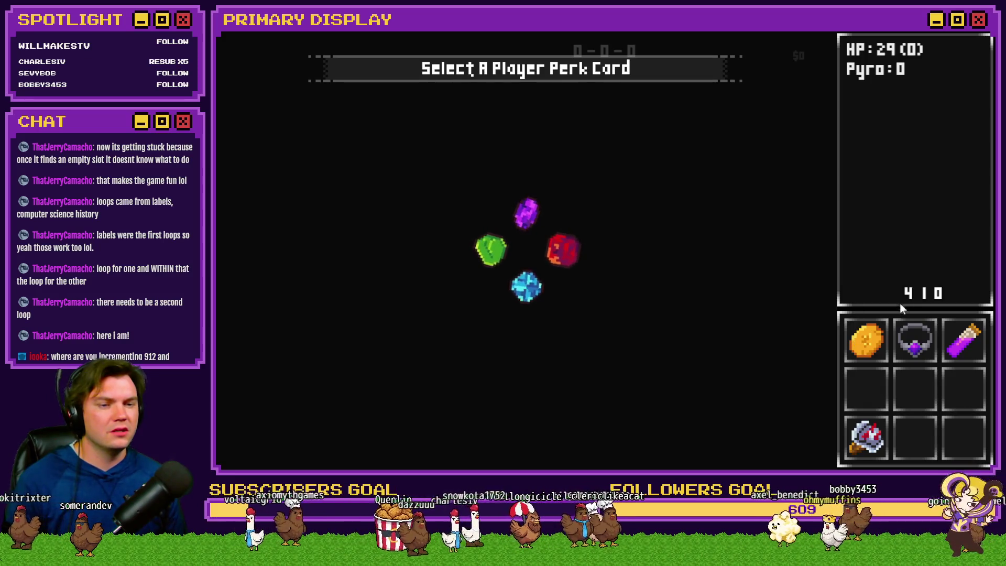
- Exit the playtest and bring up the Init/Anim/Wrap-up event's command list
key(alt+F4)
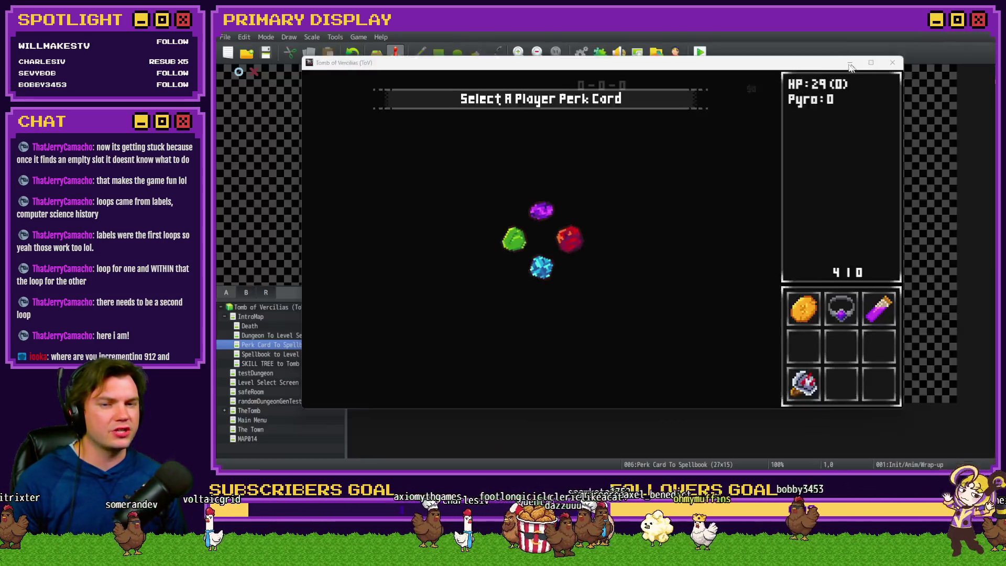
double_click(378, 81)
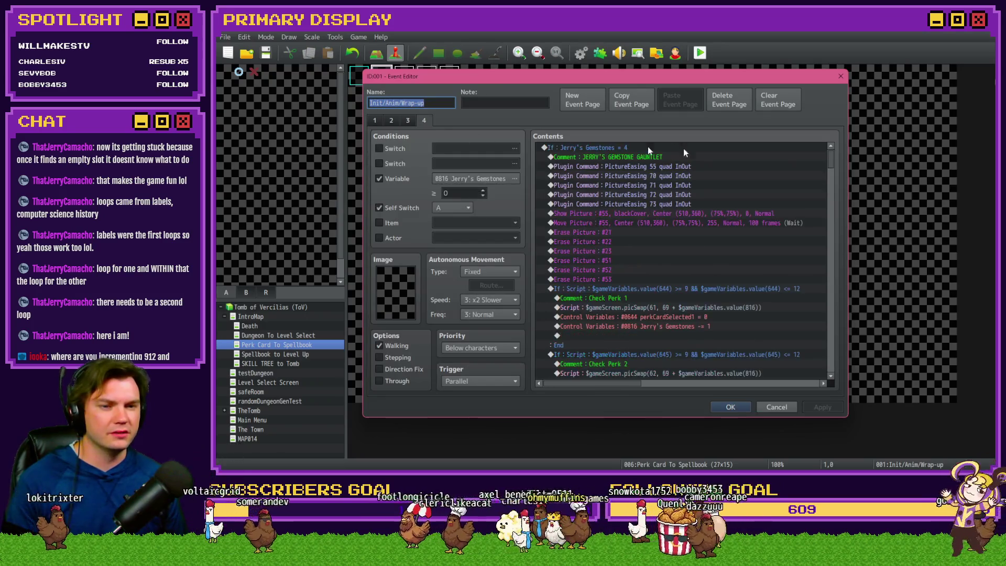
drag(833, 160, 832, 225)
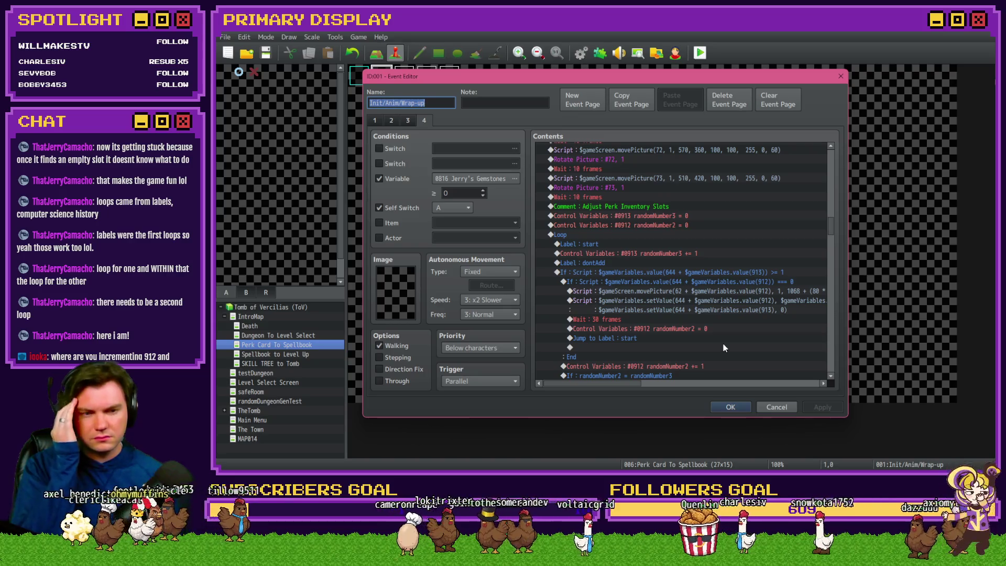
scroll(723, 348, down, 2)
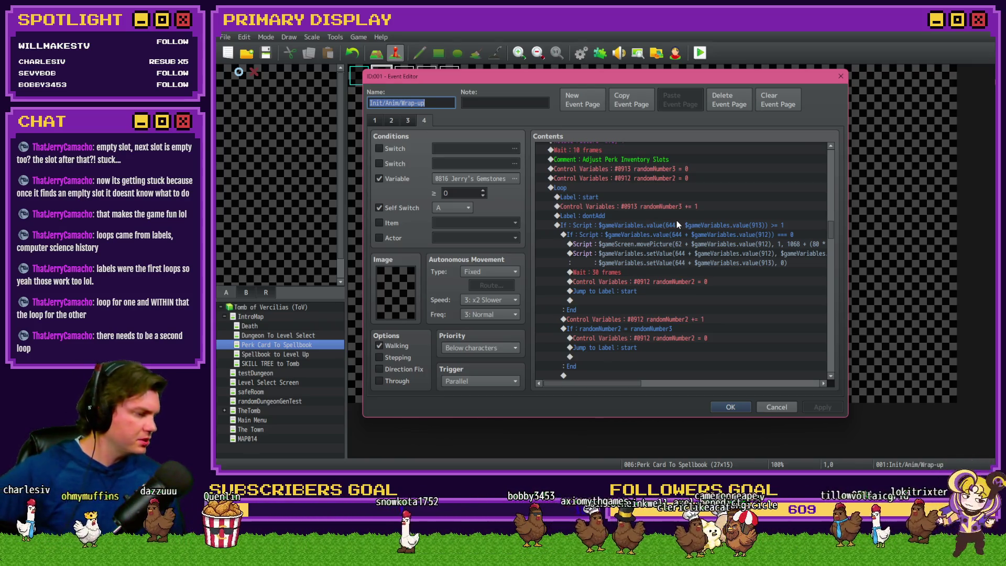
key(alt+Tab)
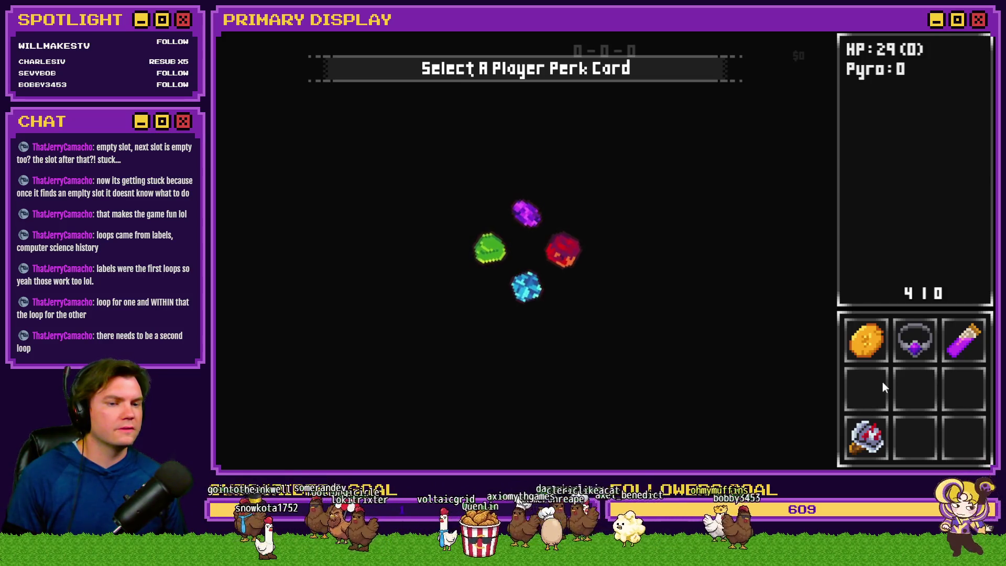
key(alt+F4)
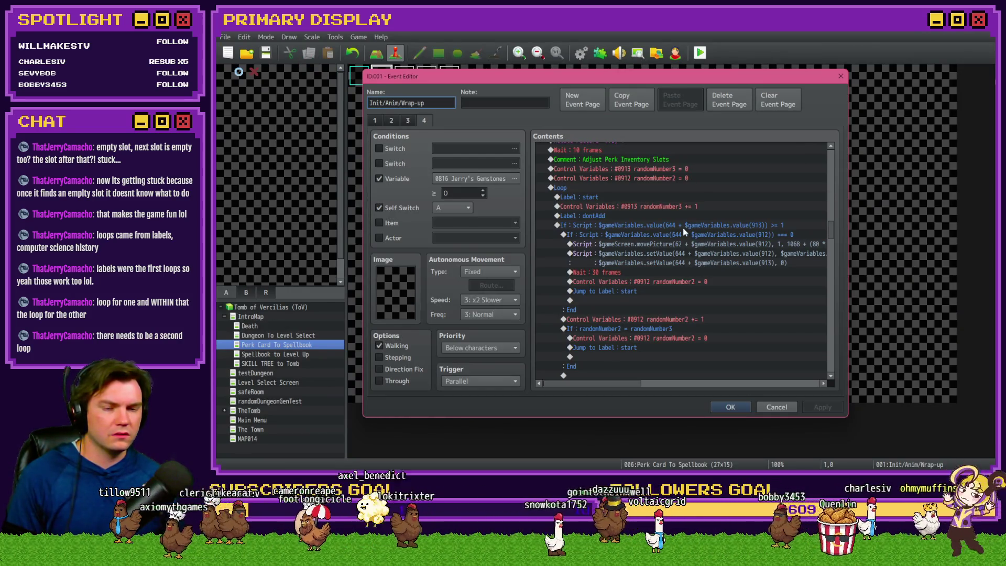
- Inspect the slot-check If, 60-frame wait, randomNumber3 ≥ 9 Break Loop and dontAdd jump lines
click(683, 226)
scroll(676, 271, down, 2)
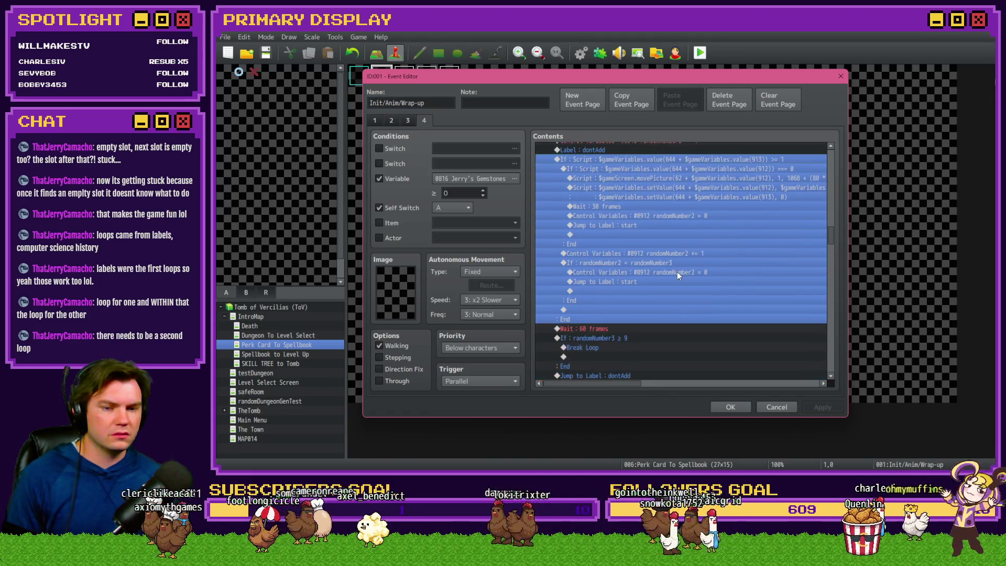
scroll(677, 272, up, 1)
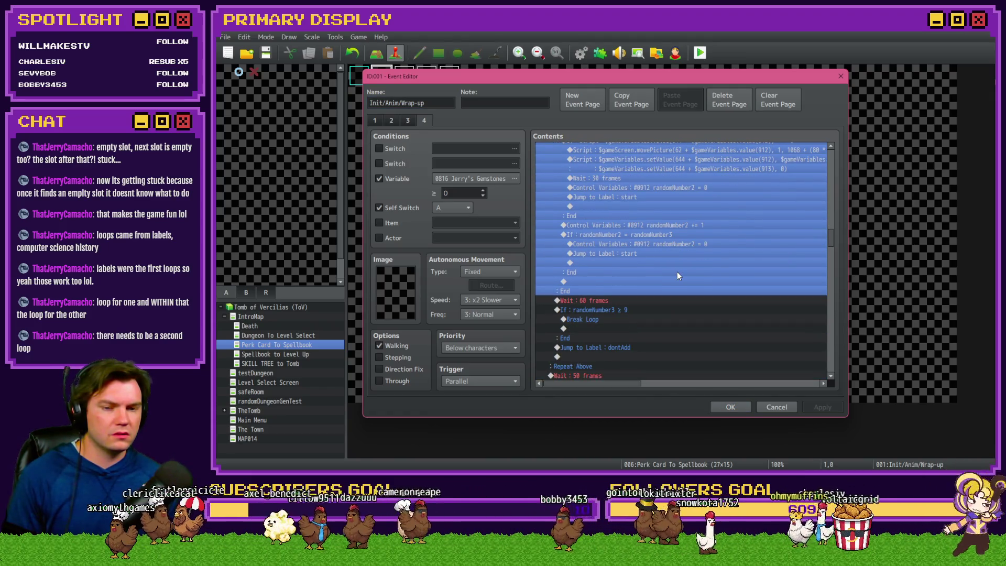
scroll(677, 271, up, 1)
scroll(677, 272, up, 1)
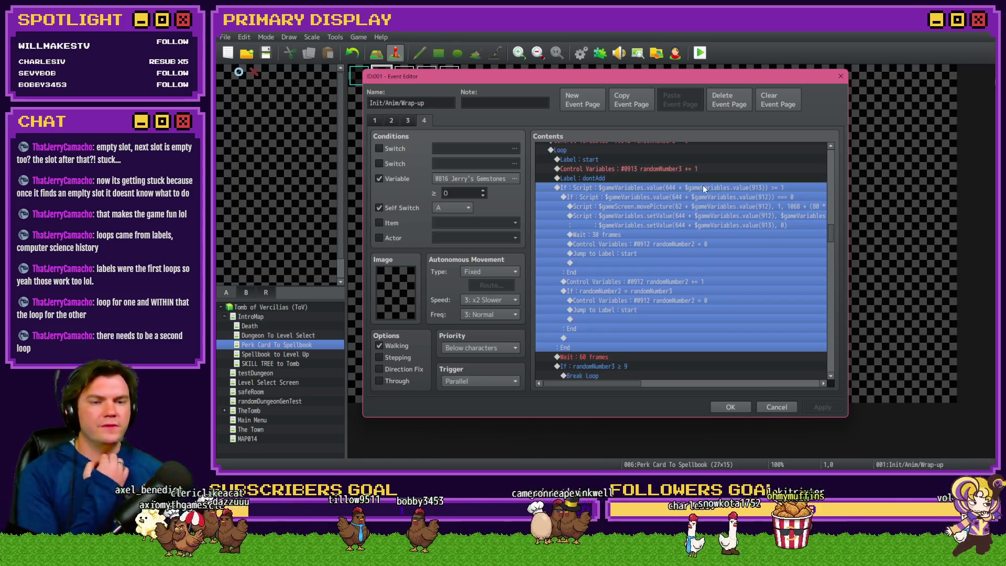
scroll(657, 279, down, 2)
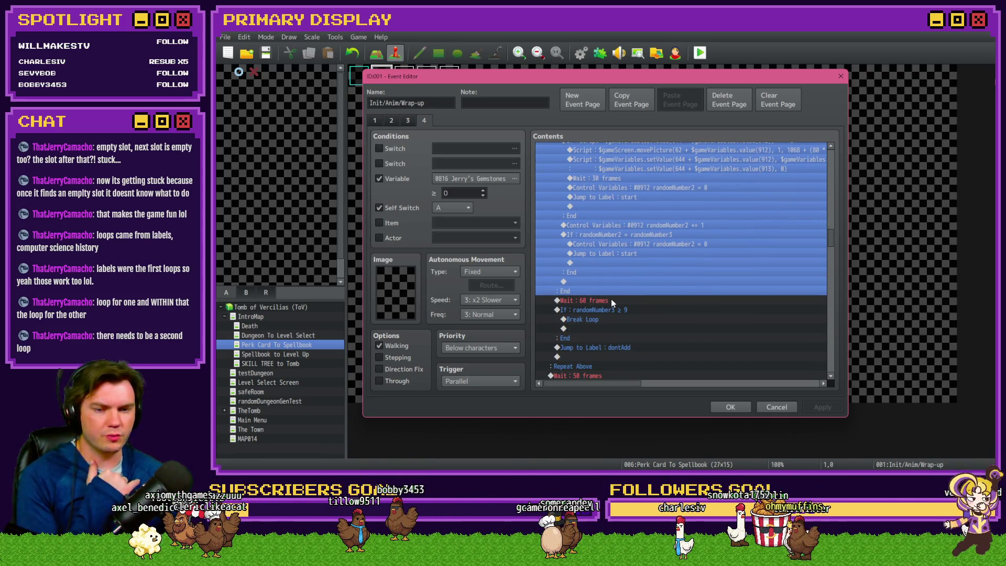
click(611, 300)
click(618, 310)
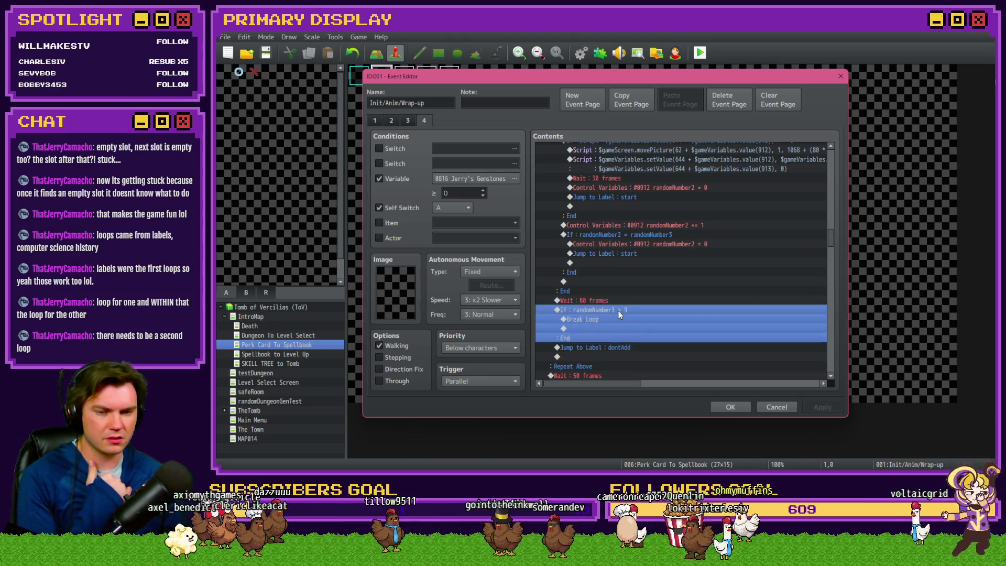
scroll(618, 310, up, 2)
scroll(618, 310, down, 2)
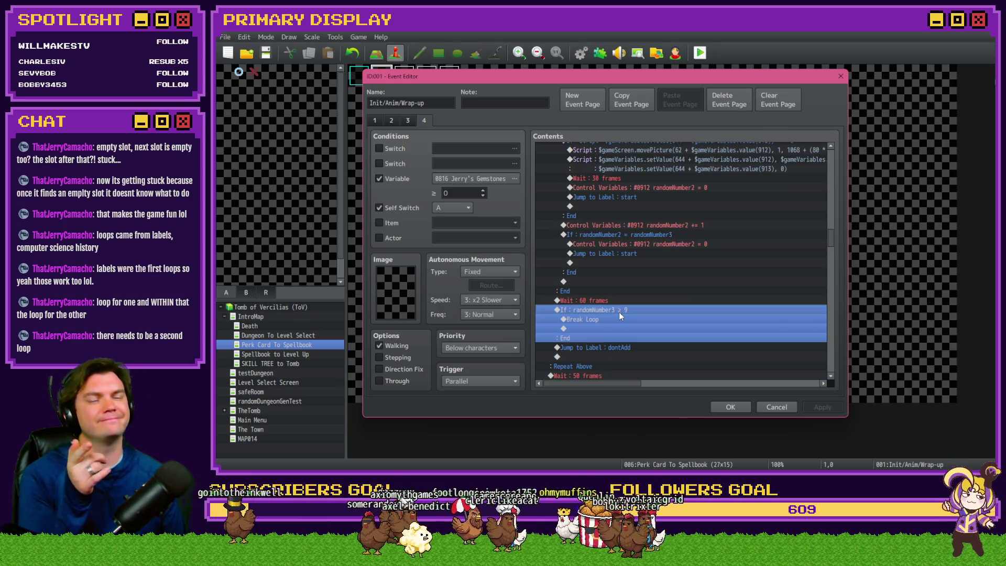
click(611, 348)
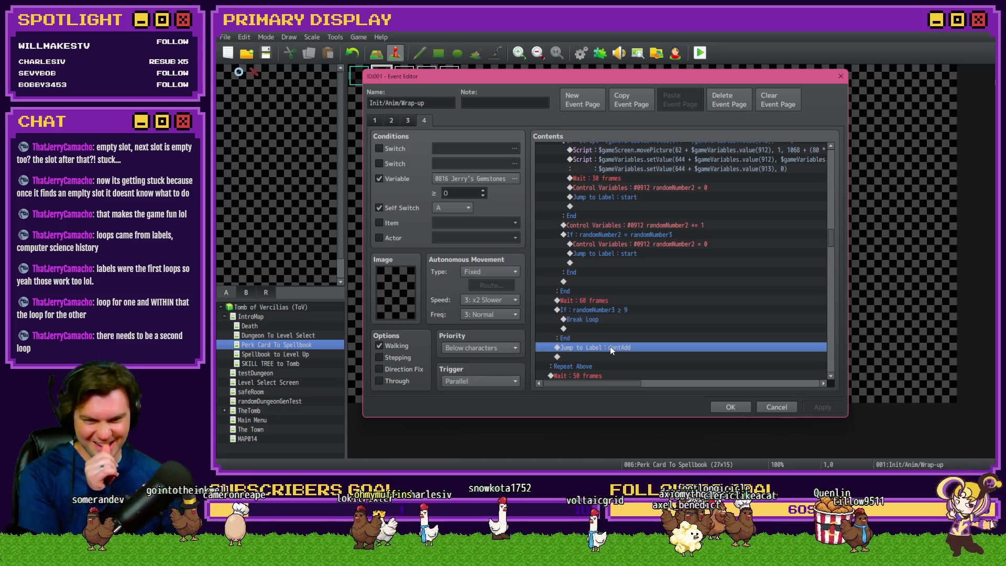
- Select the Label dontAdd line and the outer slot-checking If block in the loop
scroll(612, 348, up, 2)
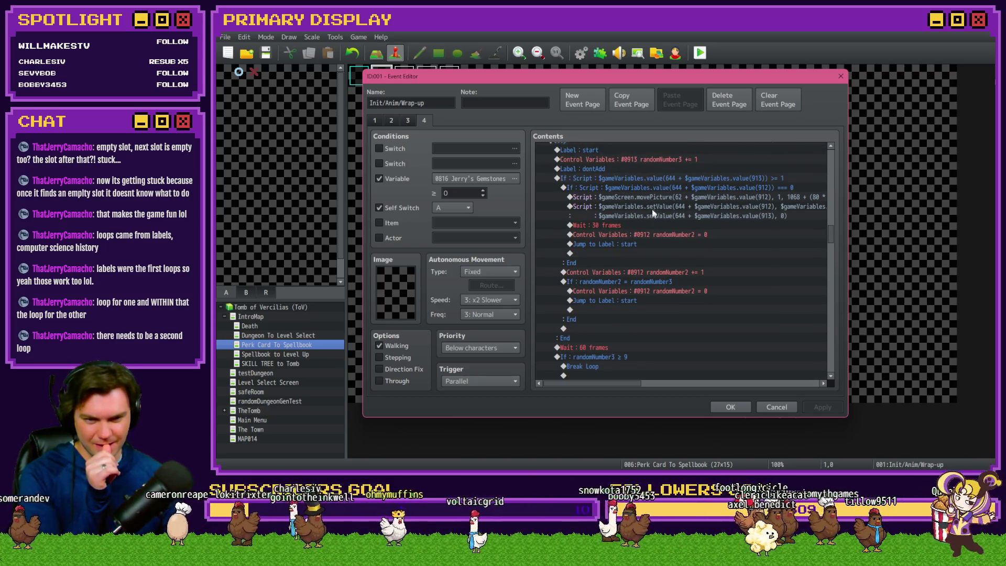
click(659, 180)
scroll(657, 299, down, 2)
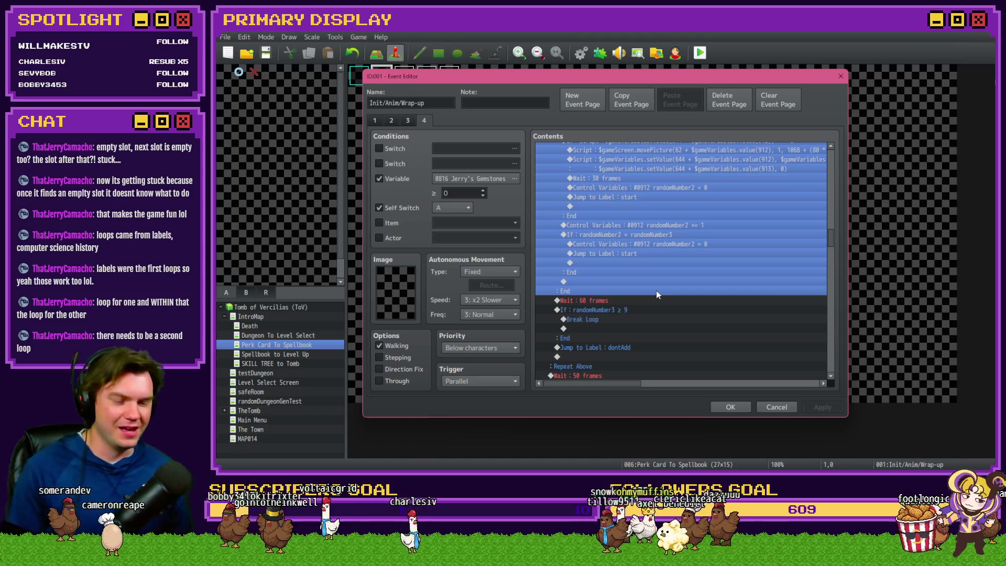
scroll(655, 292, up, 2)
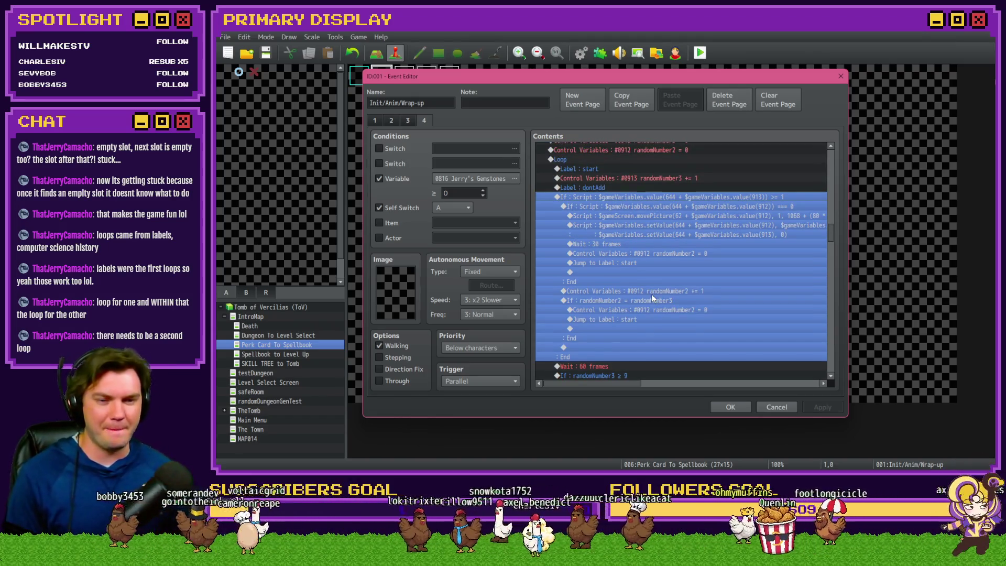
scroll(659, 288, down, 1)
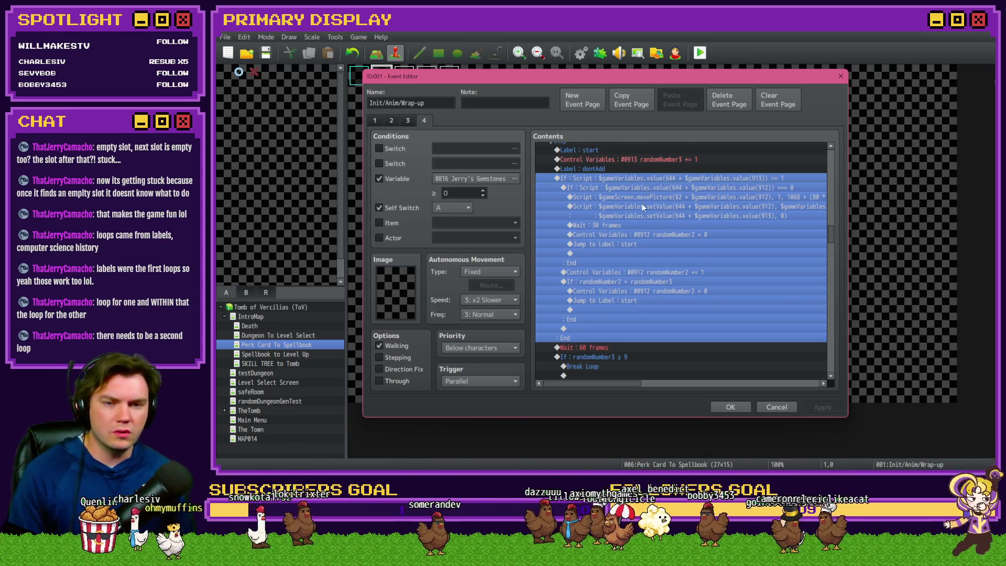
scroll(641, 205, up, 2)
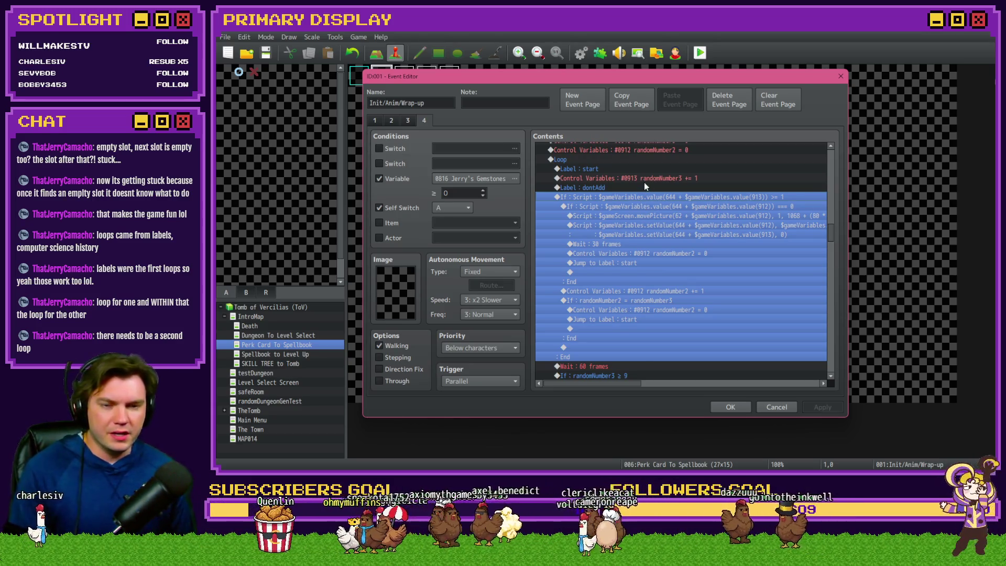
click(644, 186)
click(640, 200)
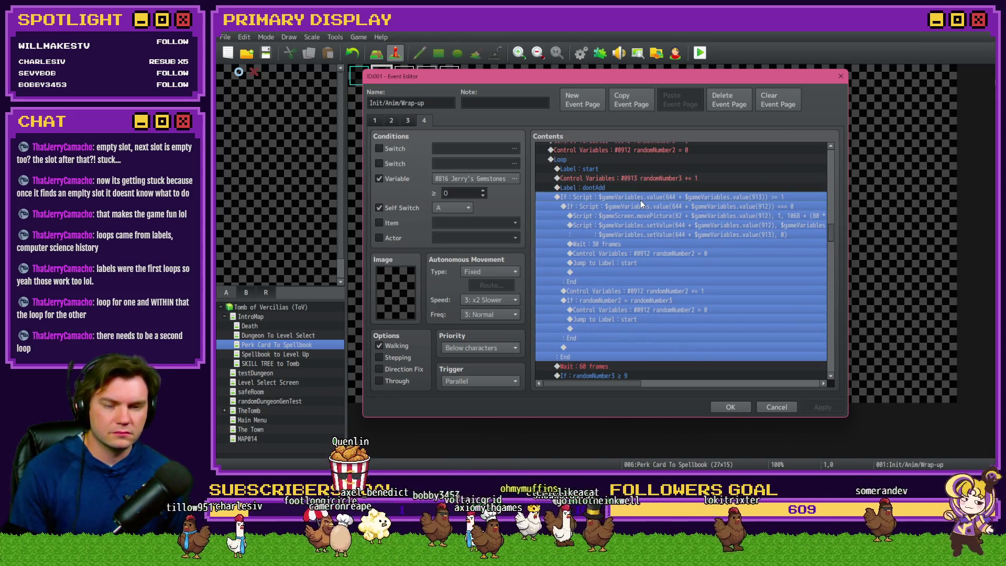
click(639, 188)
click(638, 199)
scroll(629, 262, down, 3)
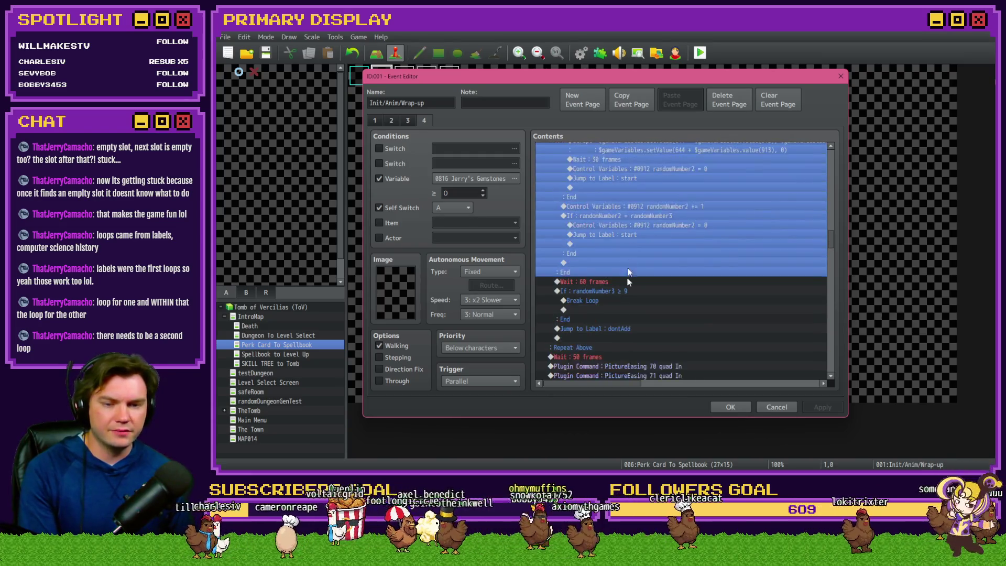
- Choose the slot-check If row under label start as the insertion point
click(612, 328)
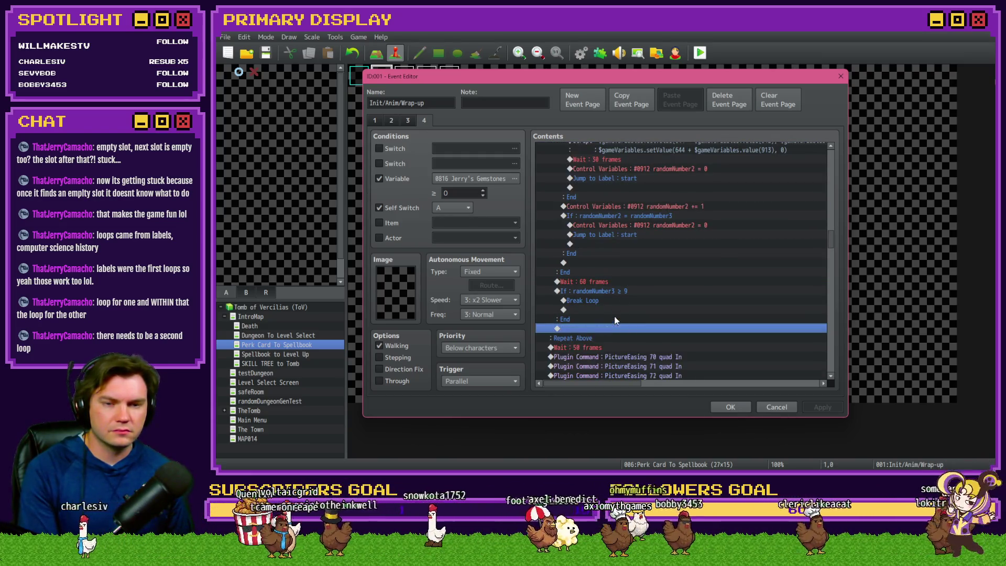
scroll(628, 262, up, 2)
click(630, 162)
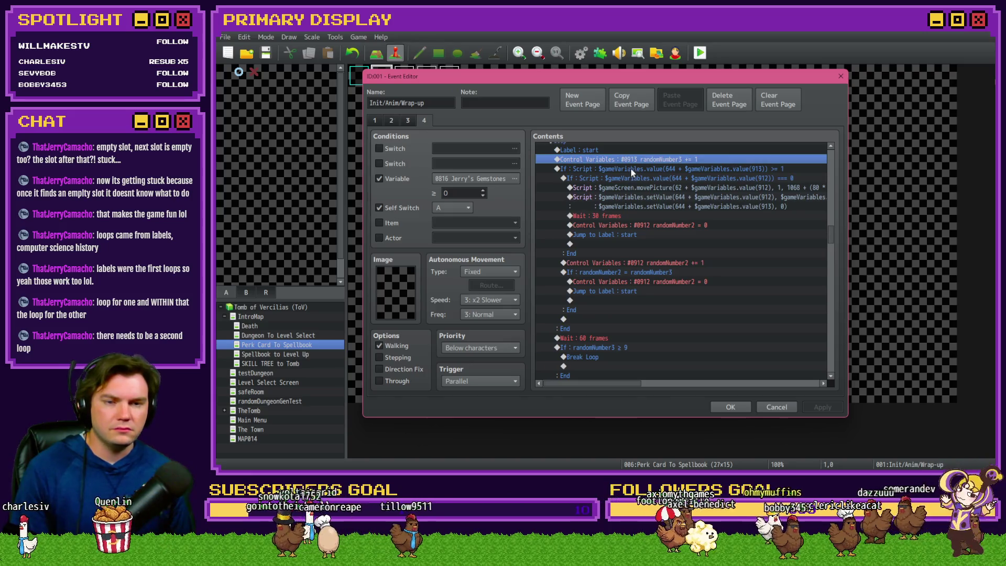
scroll(630, 192, up, 2)
click(630, 196)
click(630, 207)
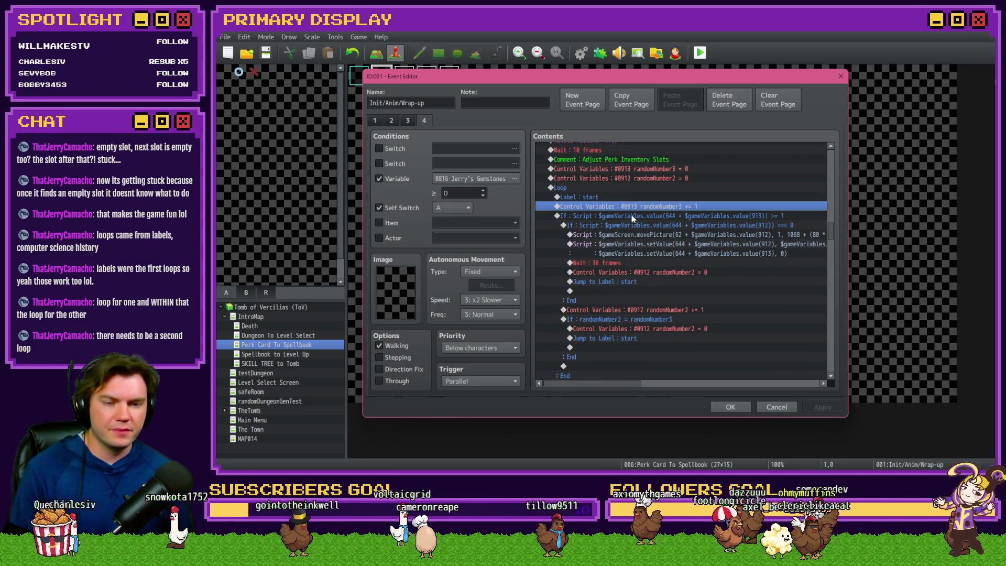
- Insert a new Loop above the slot-check If row and move the If blocks inside it
click(630, 214)
key(Insert)
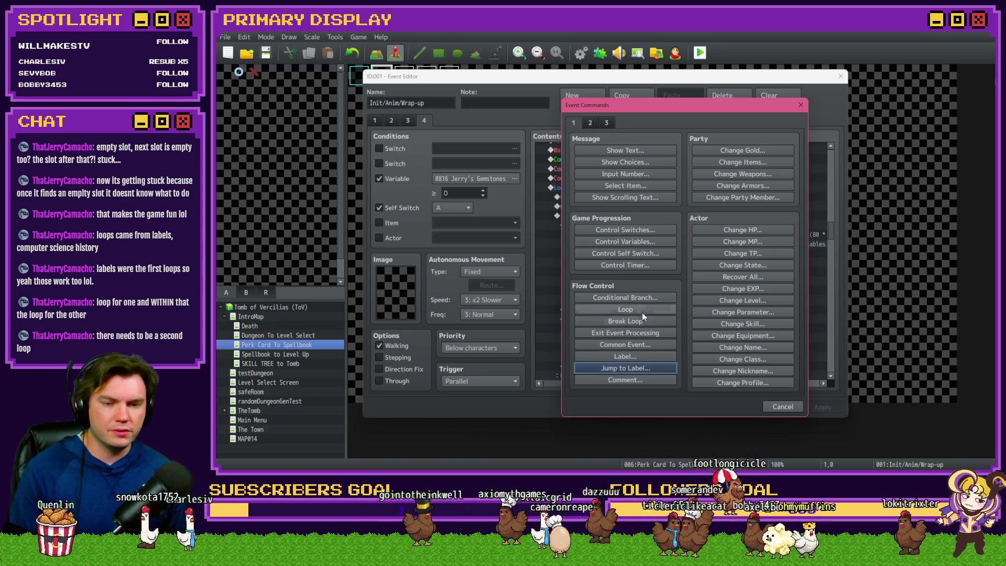
click(640, 309)
scroll(639, 260, down, 3)
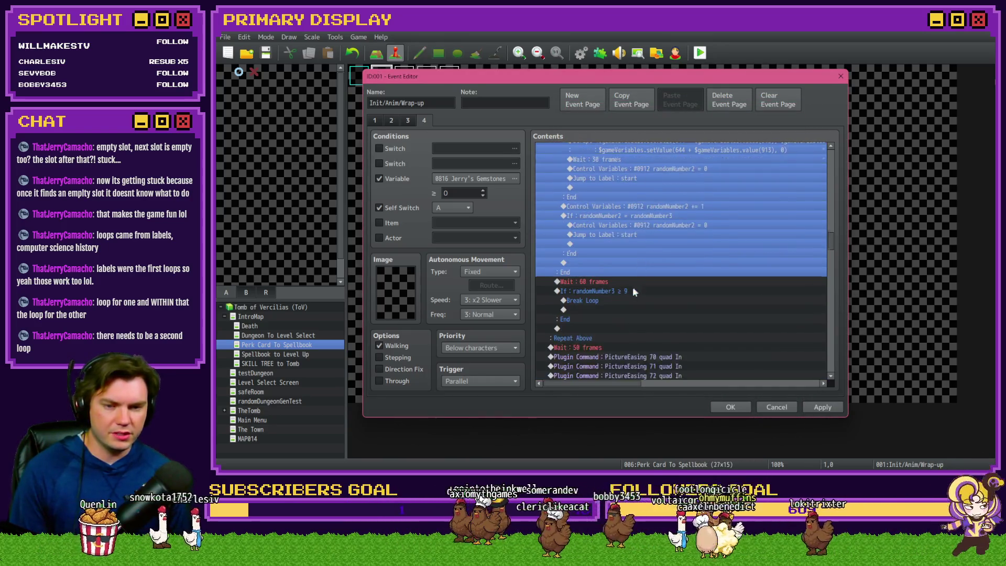
scroll(639, 260, up, 5)
key(ctrl+x)
click(599, 197)
key(ctrl+v)
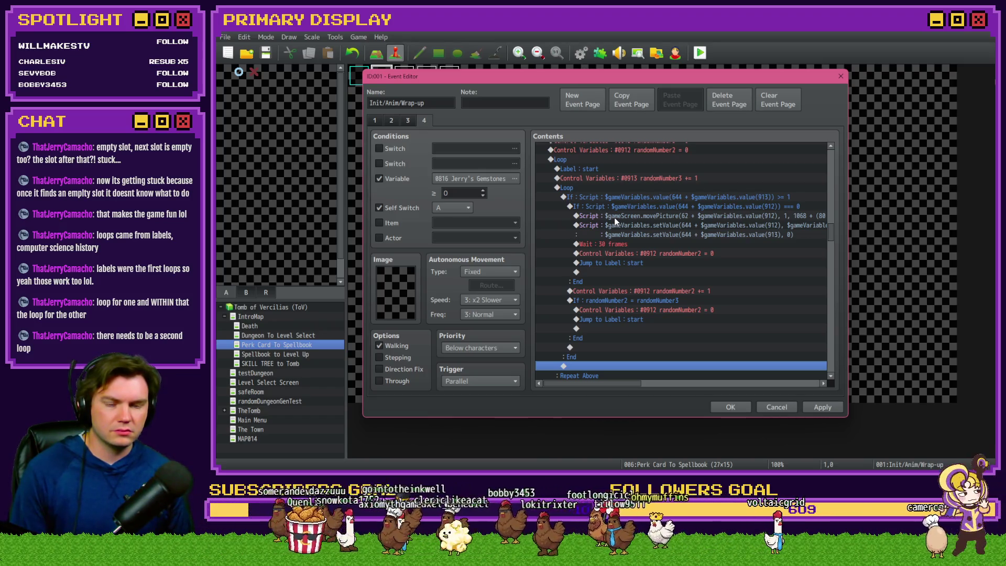
- Review the nested loop's increment, randomNumber2 = randomNumber3 branch, reset-to-0 and Jump to Label lines
click(609, 189)
click(609, 197)
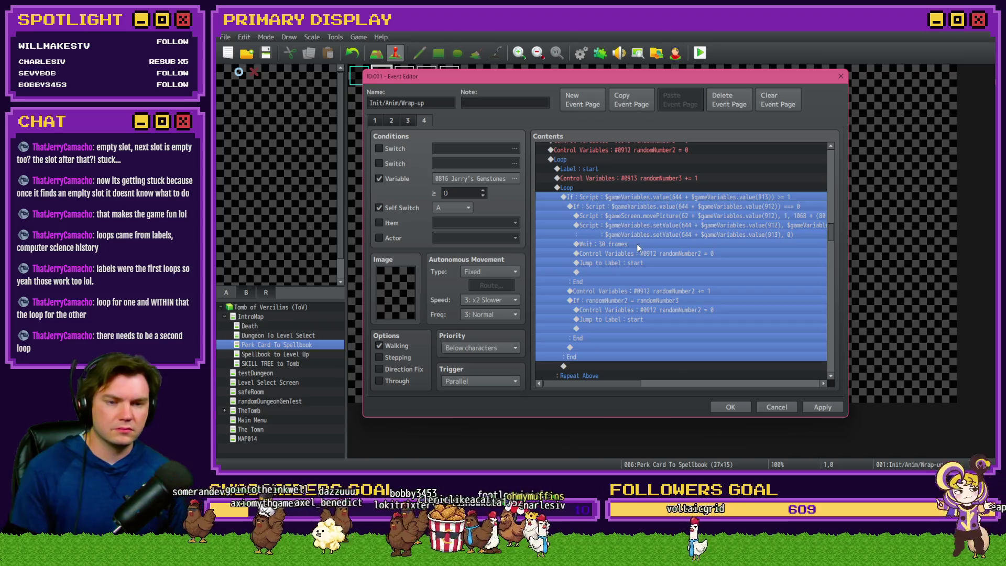
click(638, 245)
click(656, 201)
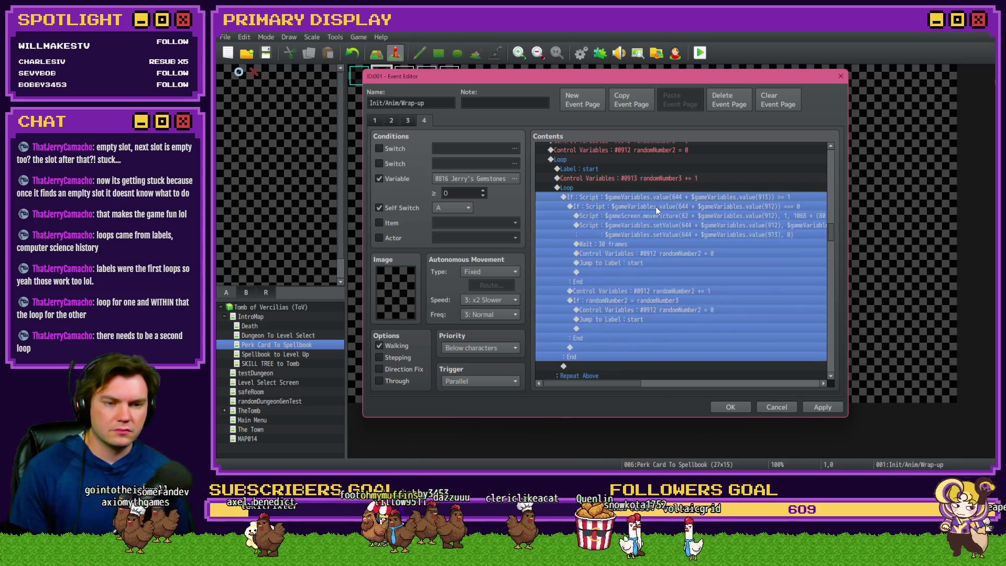
click(655, 207)
scroll(647, 285, down, 2)
click(667, 234)
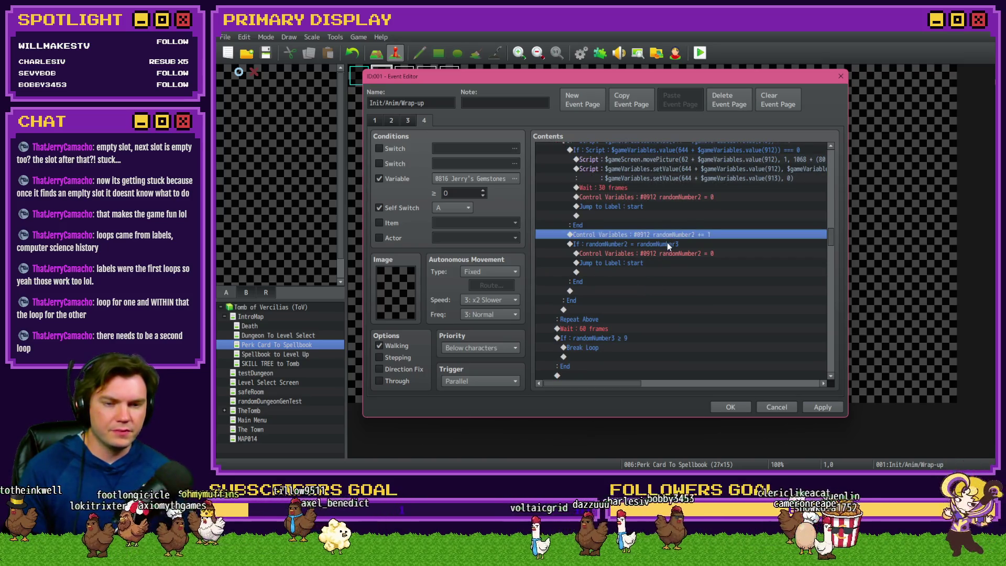
click(668, 244)
click(668, 255)
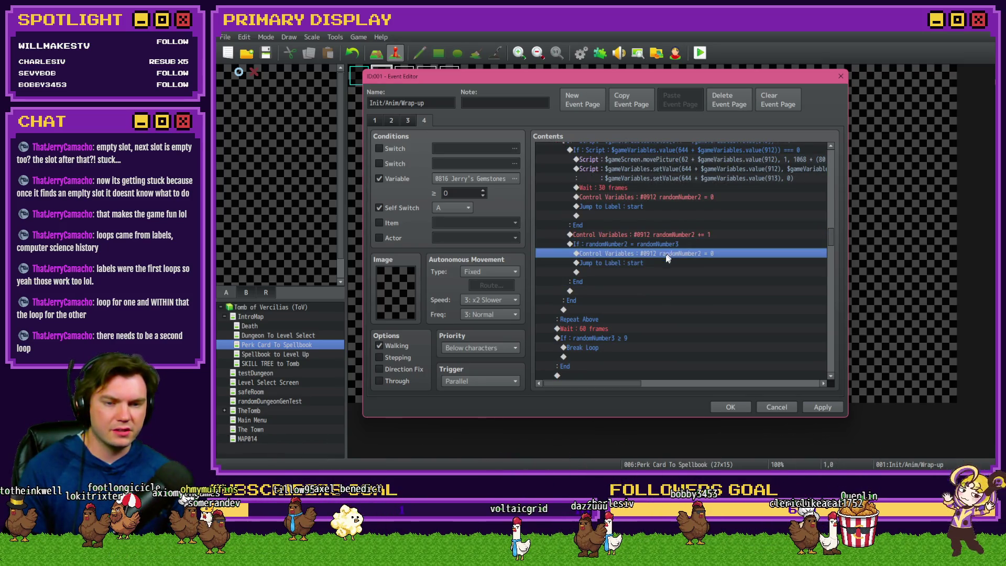
click(655, 263)
- Select the randomNumber2 = randomNumber3 branch for copying
scroll(654, 283, up, 2)
click(655, 290)
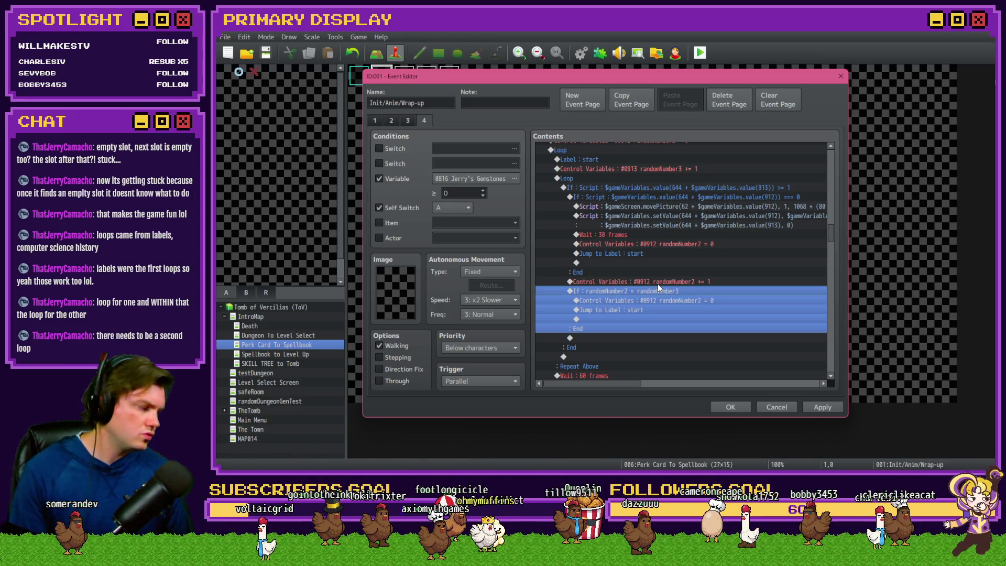
scroll(658, 283, down, 2)
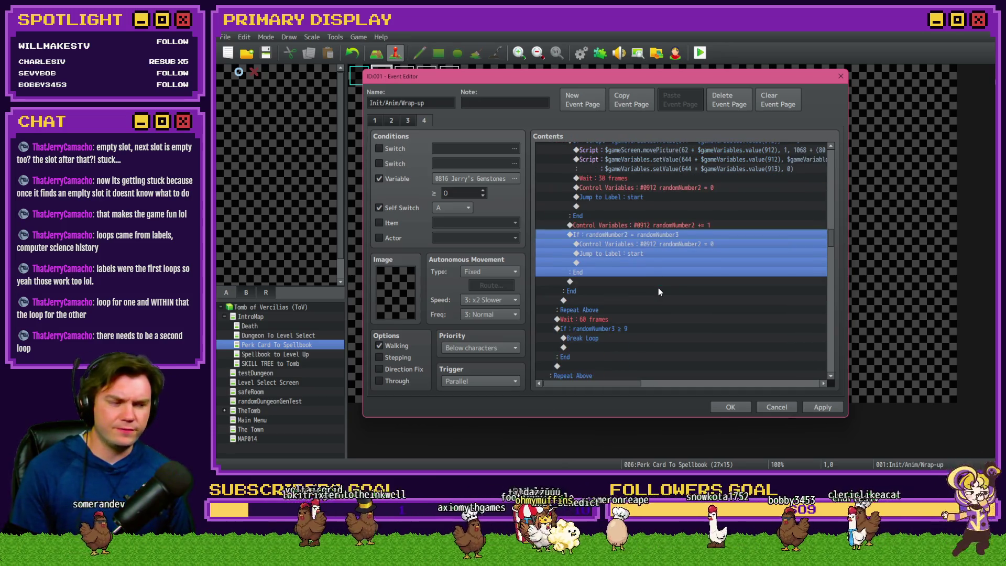
mouse_move(661, 290)
mouse_down()
mouse_move(608, 214)
mouse_move(602, 234)
mouse_up()
scroll(621, 271, up, 1)
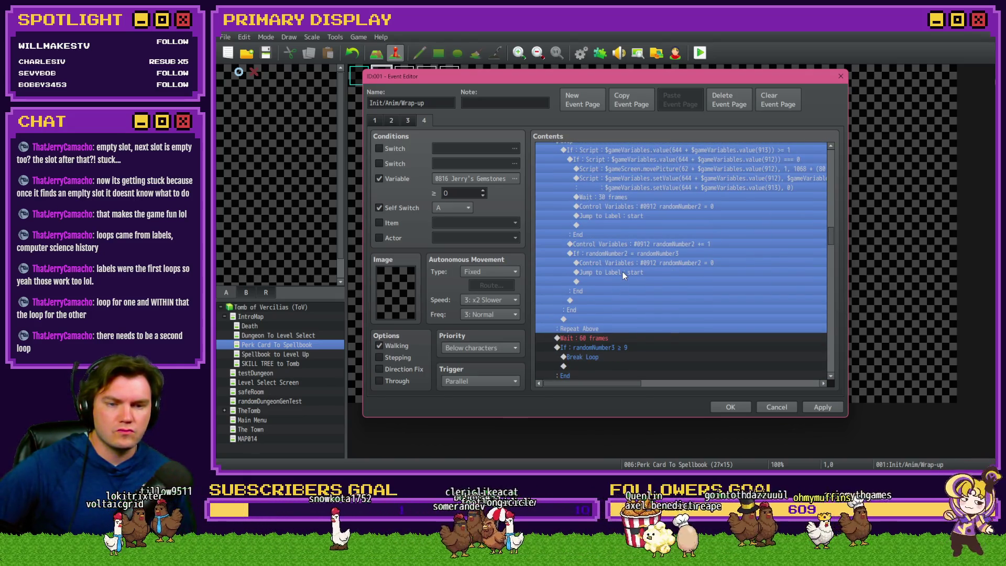
scroll(623, 272, down, 2)
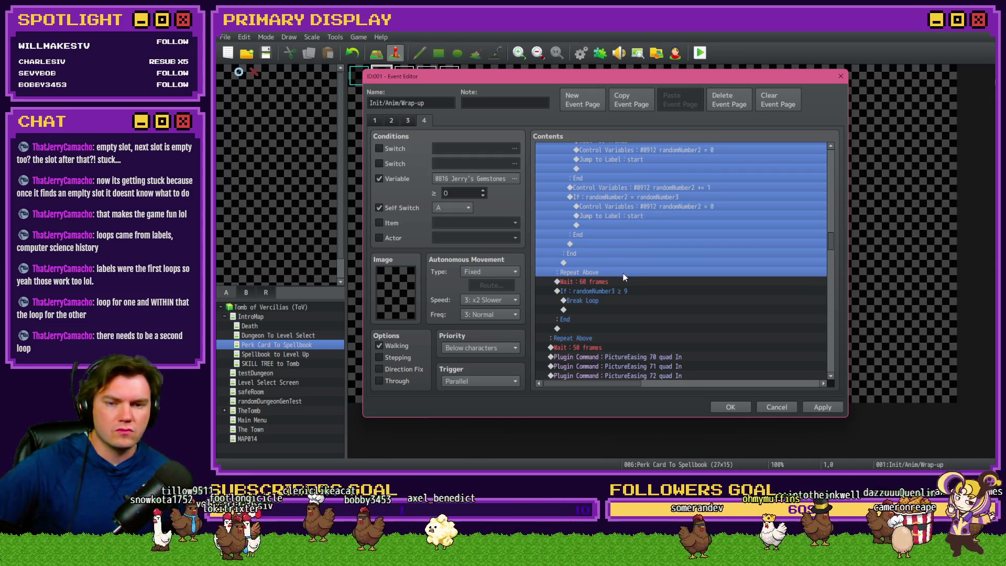
click(398, 177)
scroll(662, 215, up, 2)
click(630, 236)
click(634, 243)
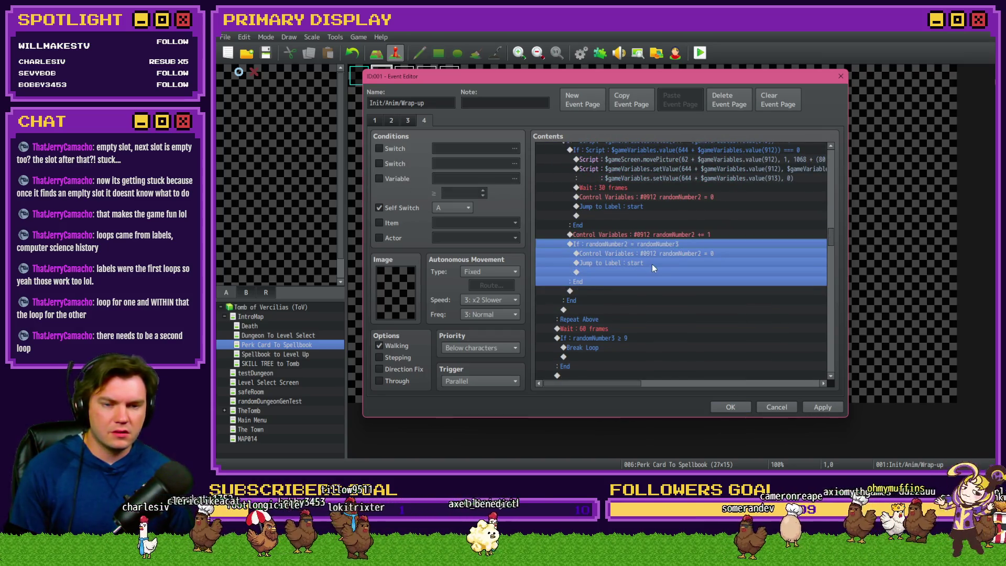
- Duplicate the randomNumber2 = randomNumber3 branch and change its condition to randomNumber2 ≥ constant 9
key(ctrl+c)
click(619, 291)
key(ctrl+v)
double_click(630, 289)
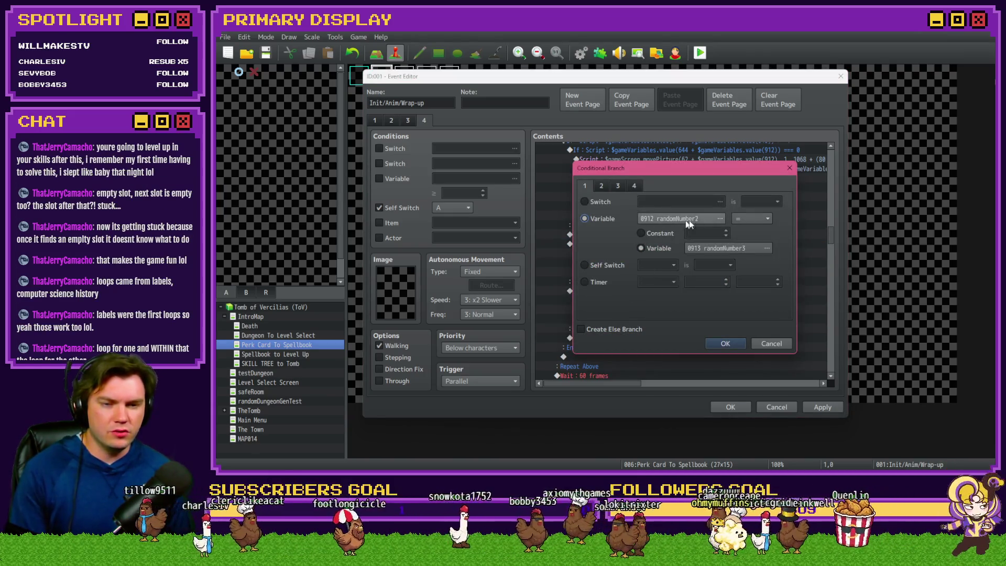
click(658, 233)
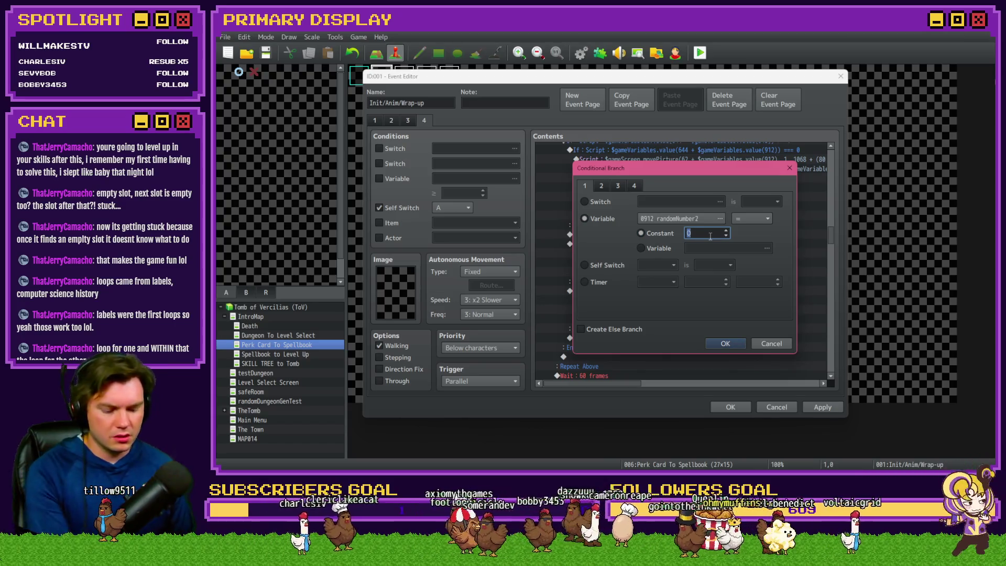
click(752, 220)
click(747, 240)
double_click(709, 233)
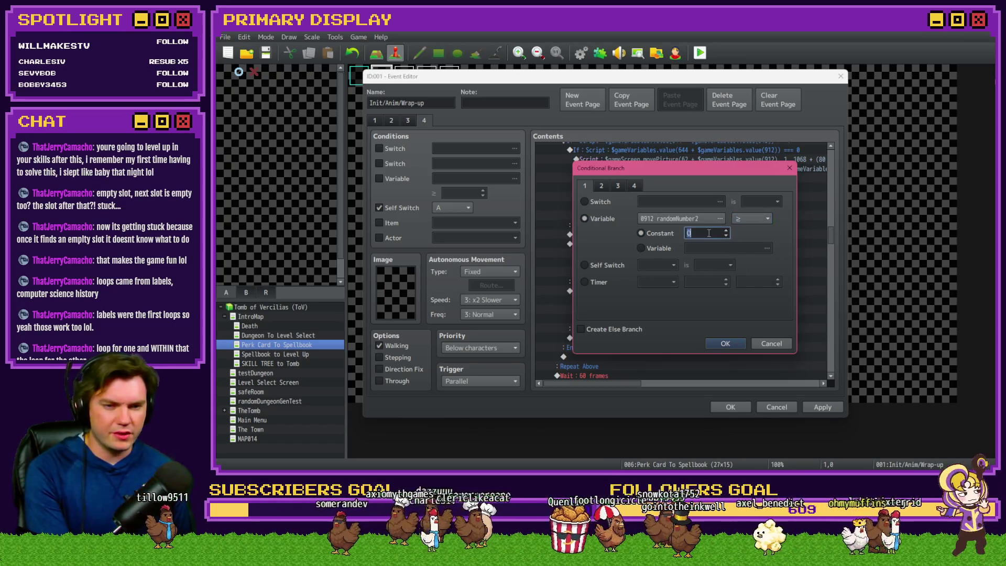
text(9)
click(725, 343)
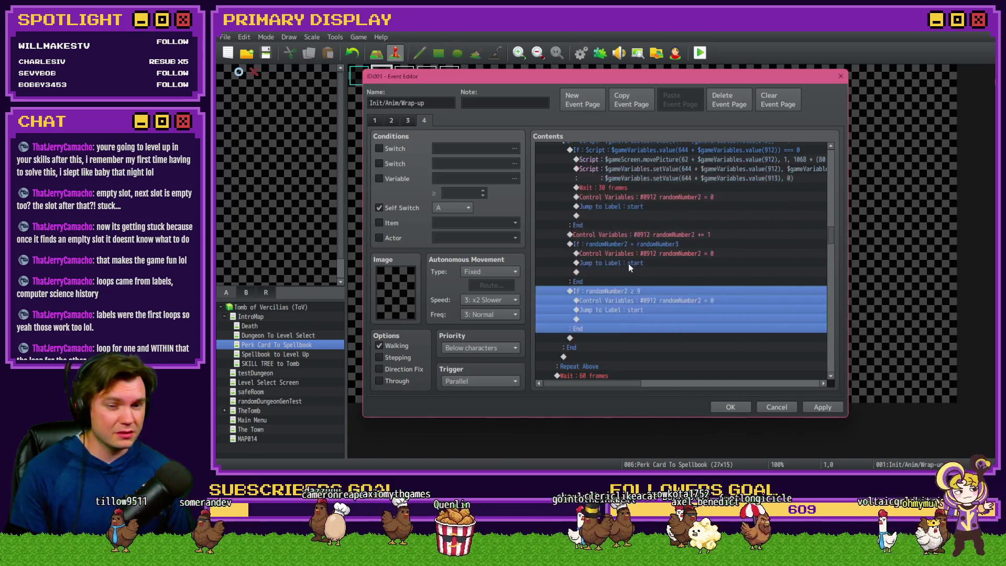
- Replace the new branch's commands with a Break Loop, then save the event with OK
click(634, 300)
key(Delete)
key(Delete)
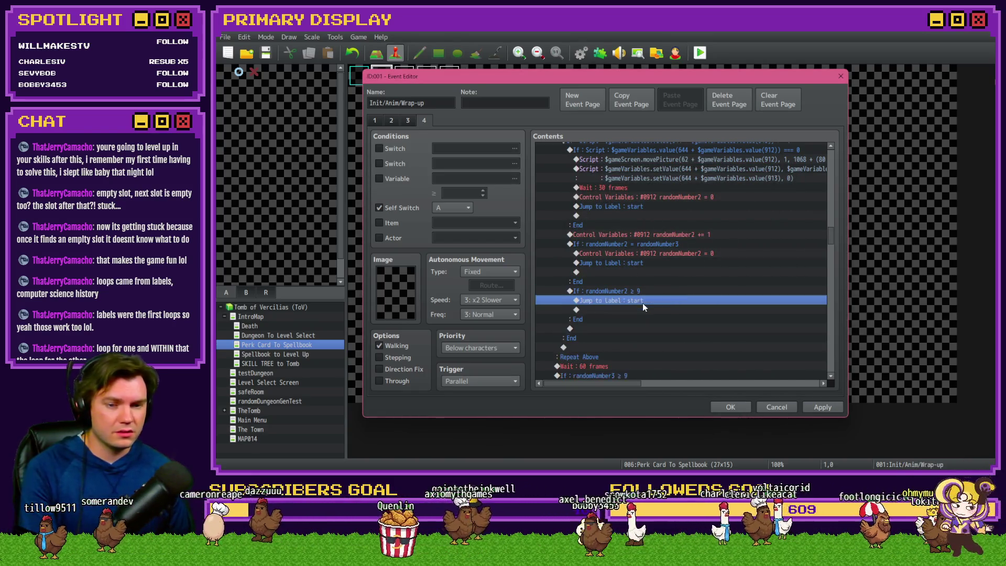
double_click(643, 303)
click(644, 325)
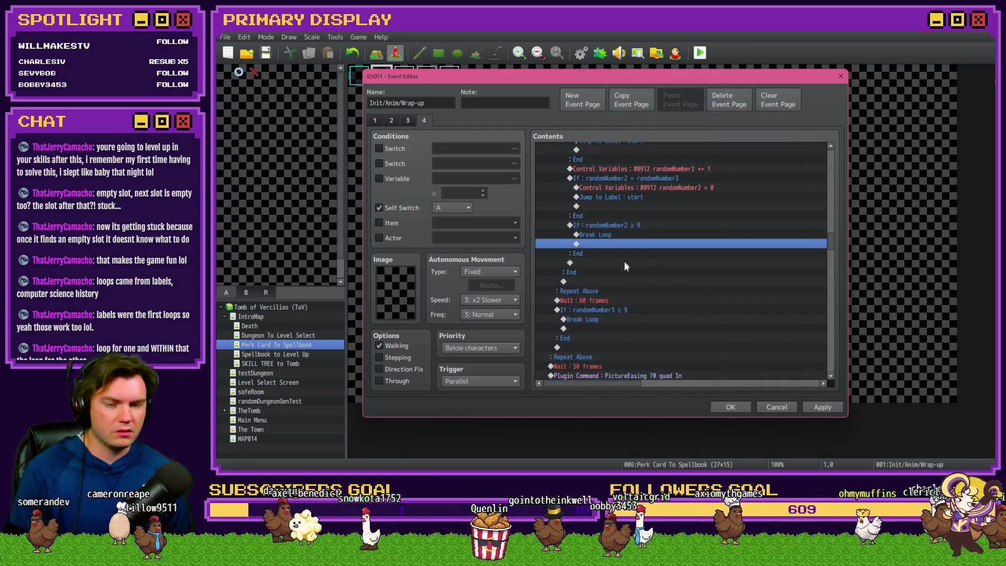
scroll(623, 259, down, 1)
click(624, 291)
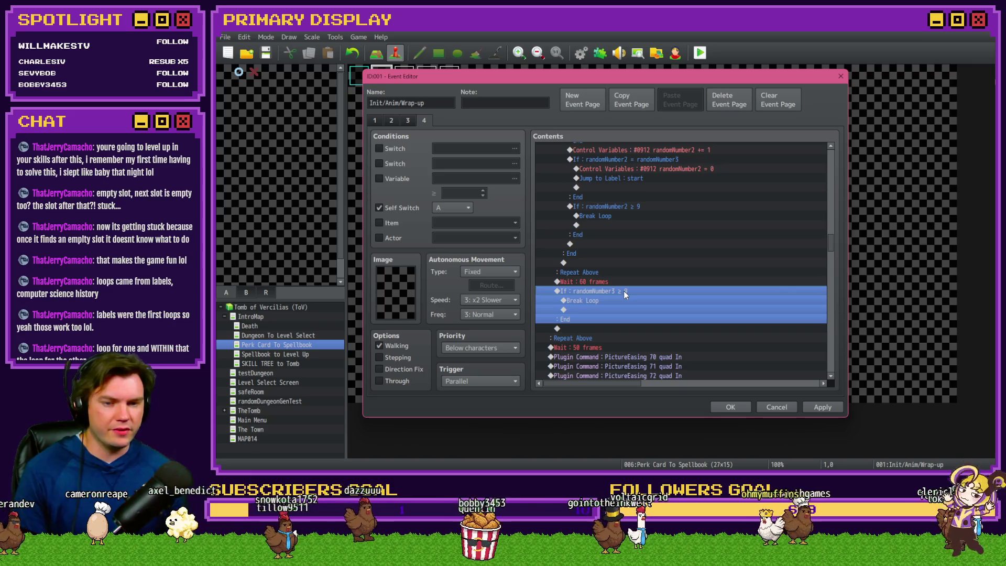
click(621, 302)
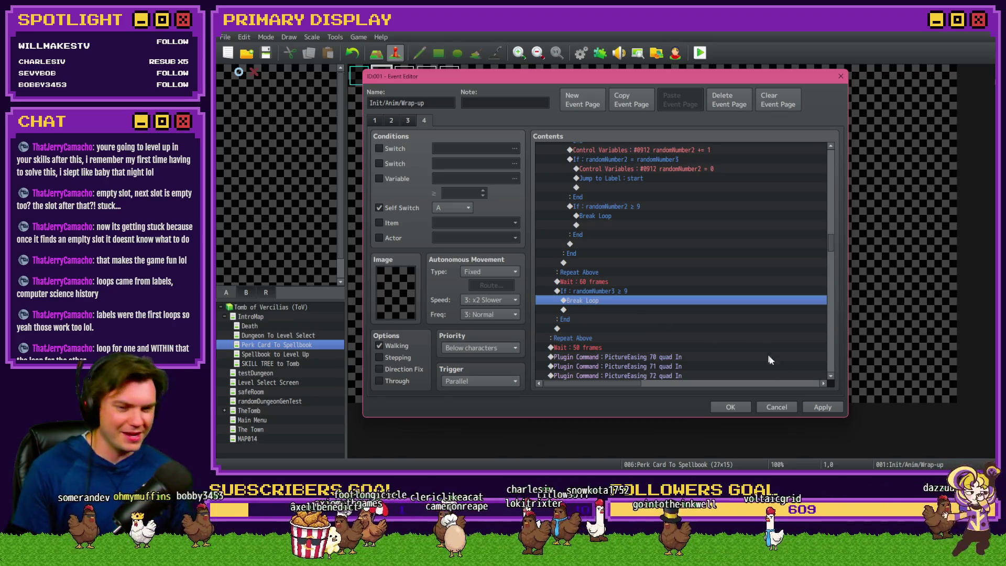
click(731, 407)
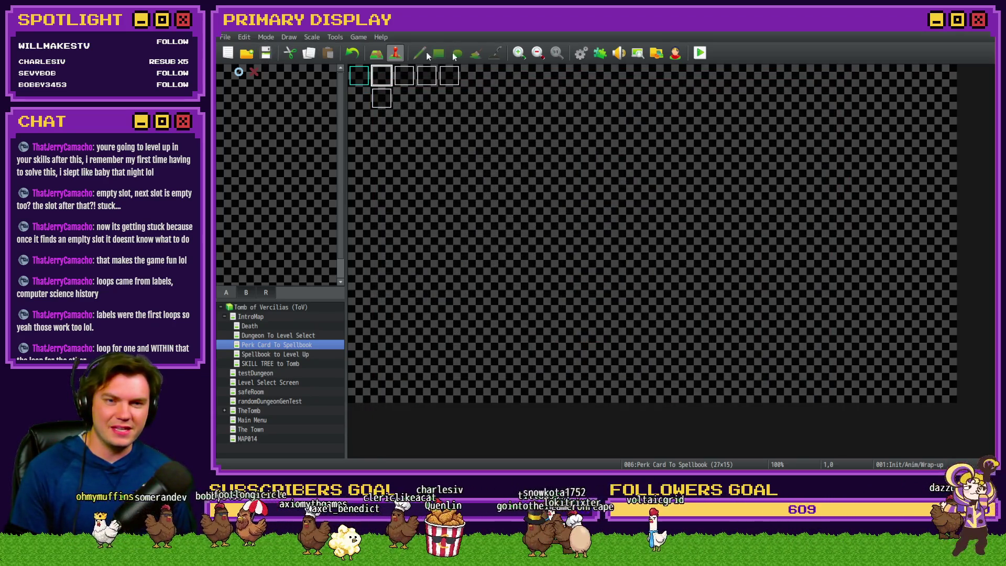
- Playtest the game, take the scroll perk card, then the ruby card after the re-deal
click(699, 52)
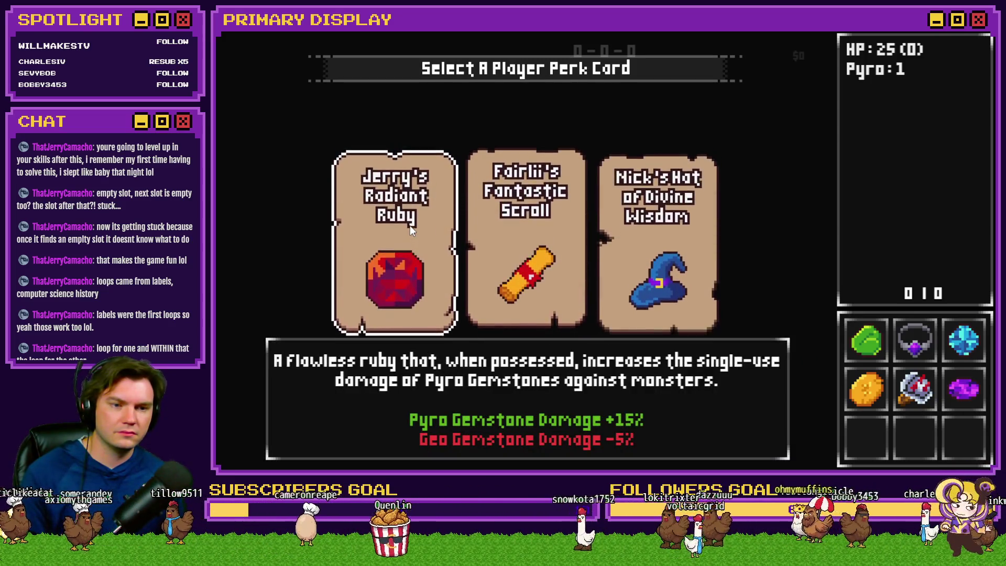
click(499, 233)
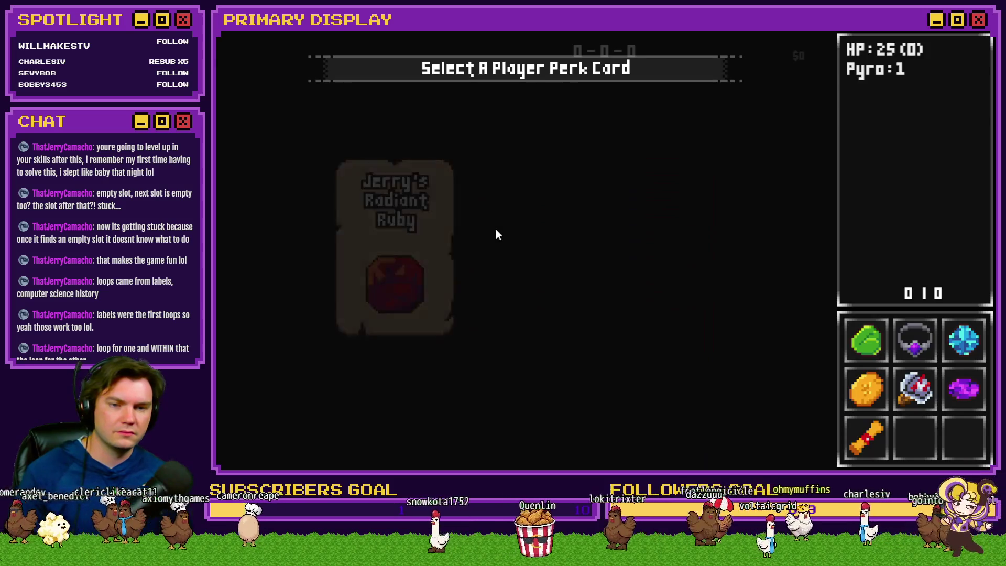
mouse_move(416, 223)
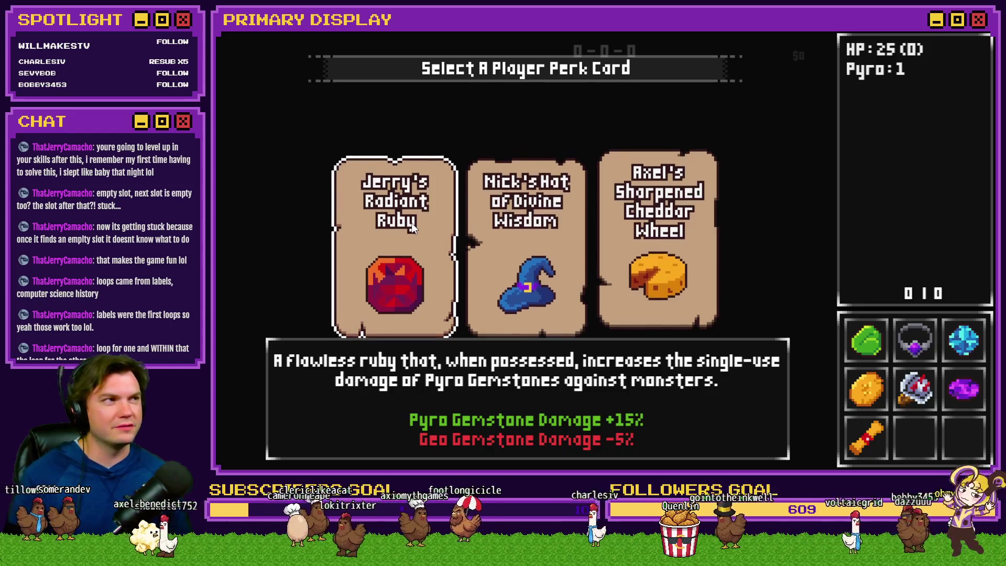
click(414, 215)
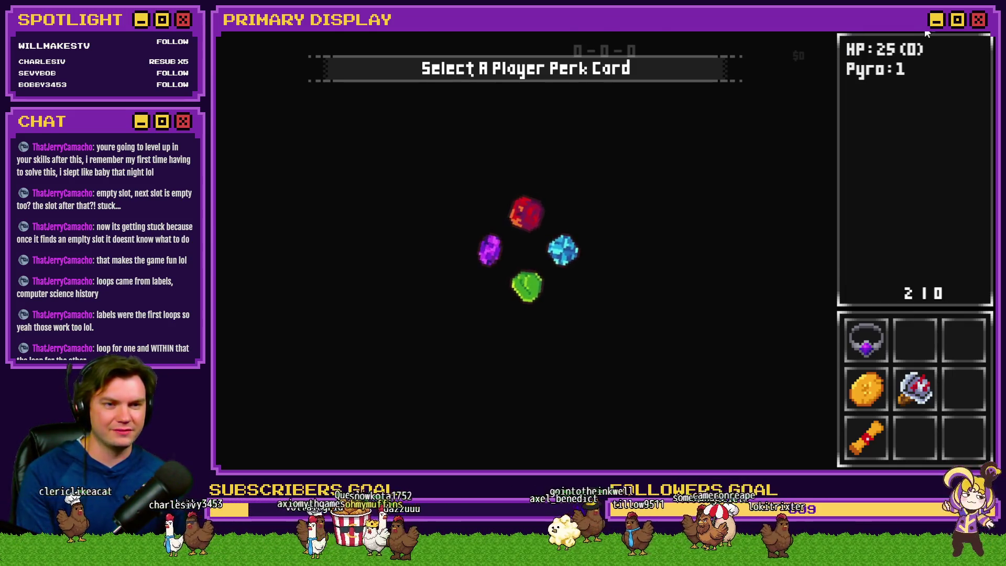
click(848, 32)
- Bring up page 4 of the Init/Anim/Wrap-up event and scroll to the inner loop's If block
double_click(384, 68)
click(424, 121)
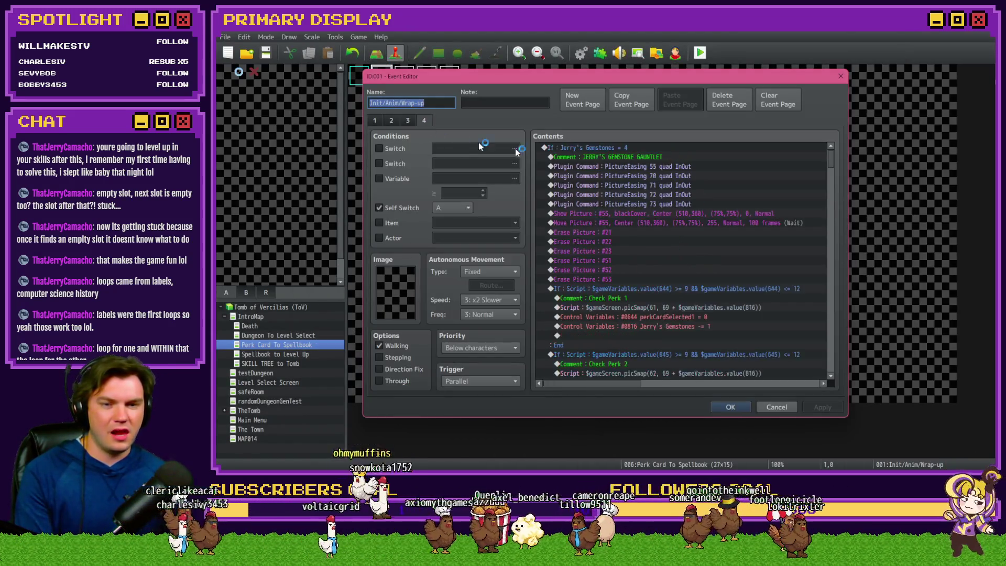
scroll(733, 229, down, 5)
scroll(736, 228, down, 10)
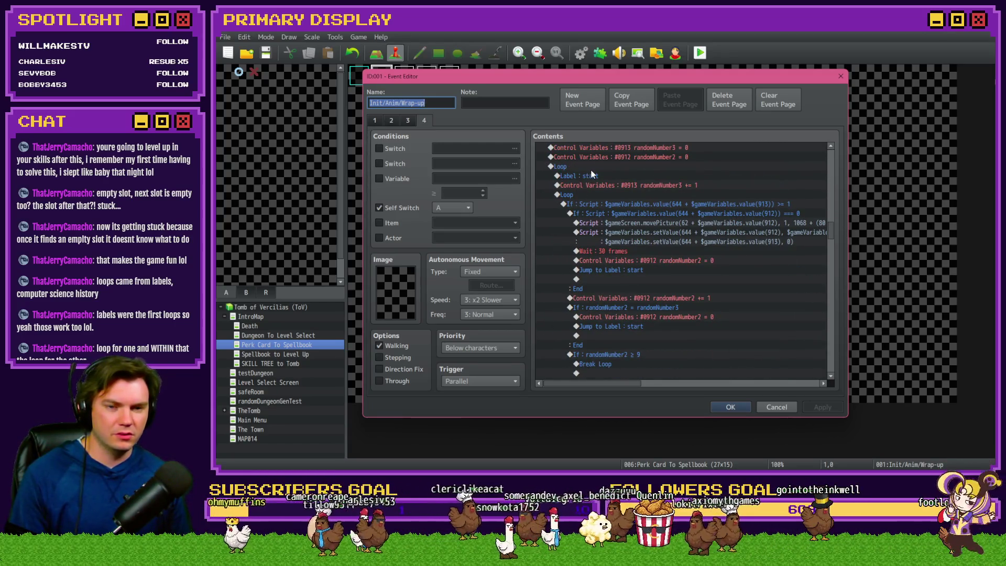
click(589, 196)
scroll(609, 225, down, 2)
scroll(610, 223, up, 1)
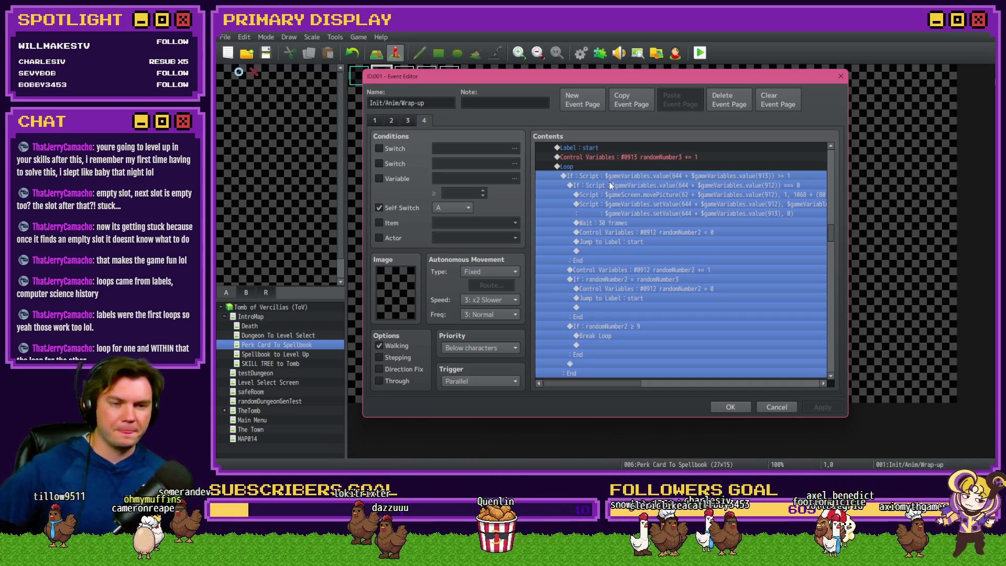
- Select the randomNumber2 ≥ 9 Break Loop branch after checking the slot-check If blocks
click(652, 184)
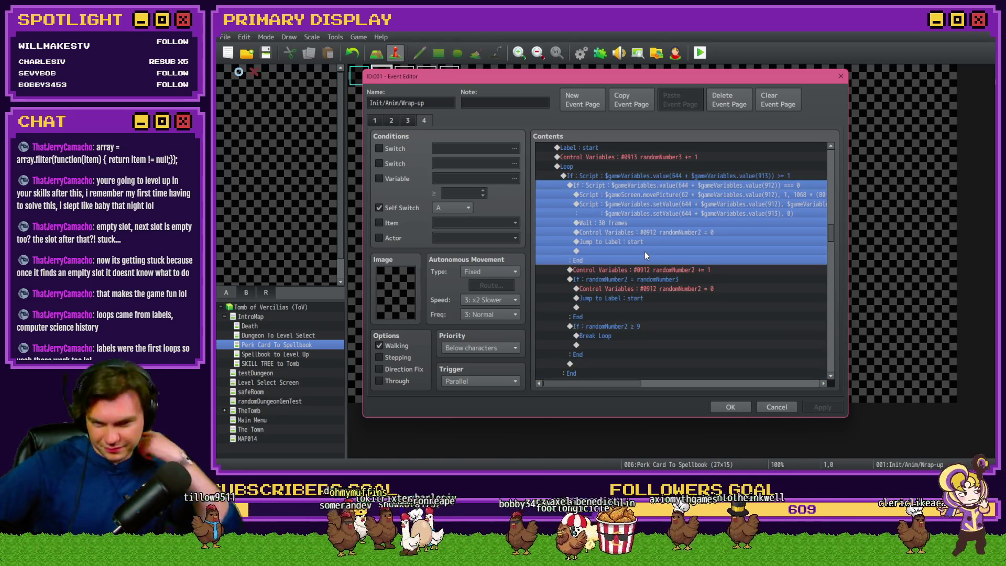
click(661, 176)
scroll(661, 190, down, 2)
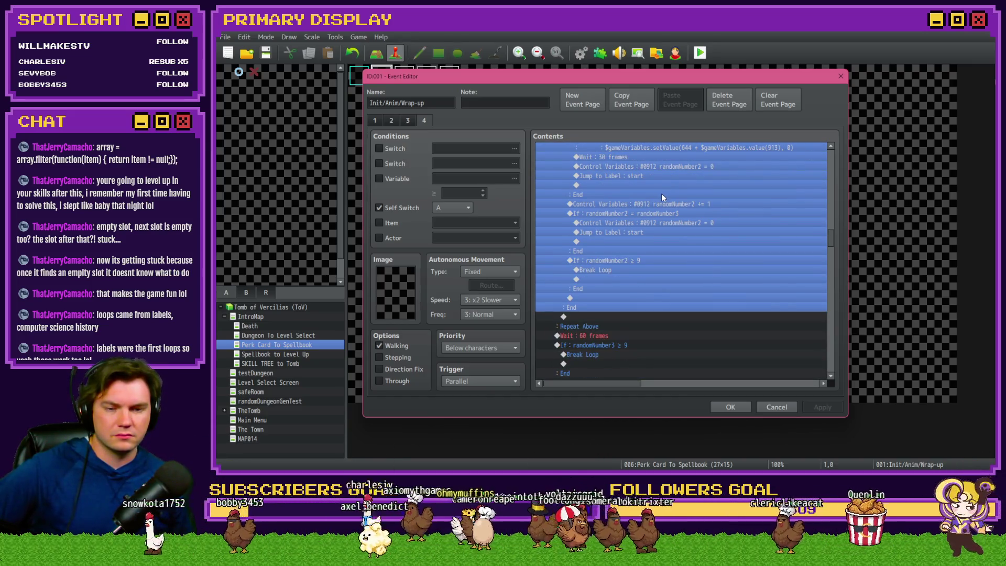
scroll(661, 194, up, 1)
click(636, 288)
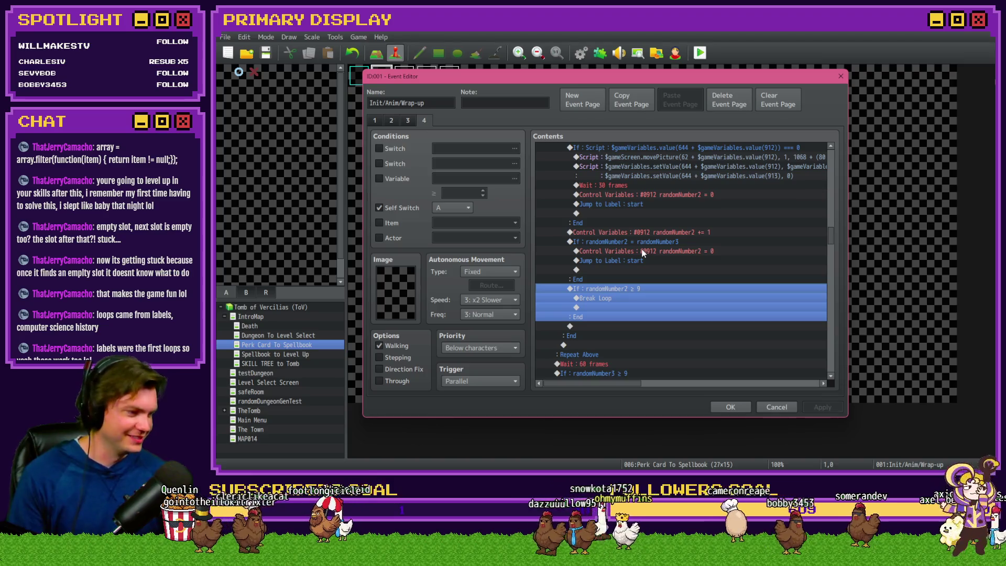
scroll(649, 282, down, 2)
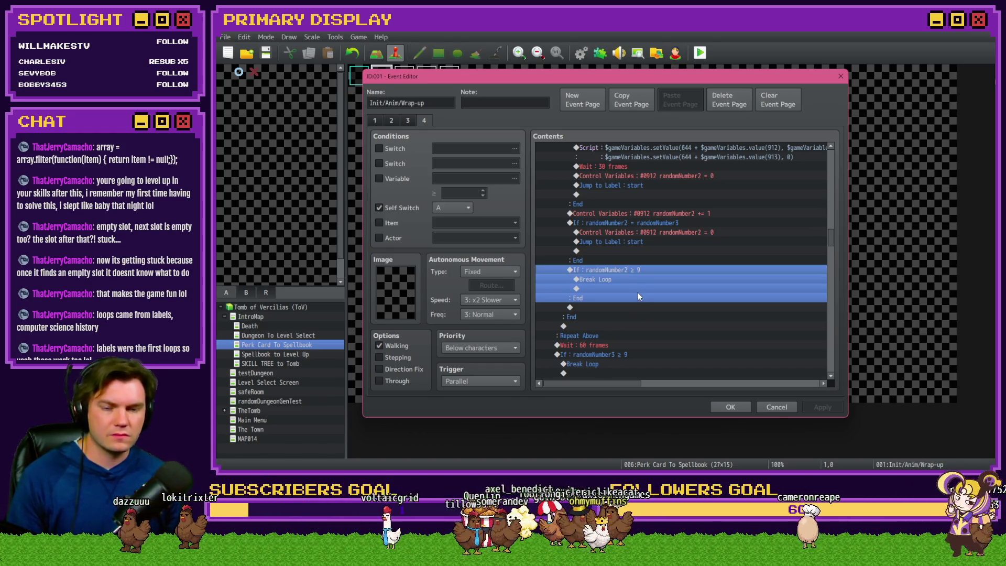
click(631, 260)
click(631, 270)
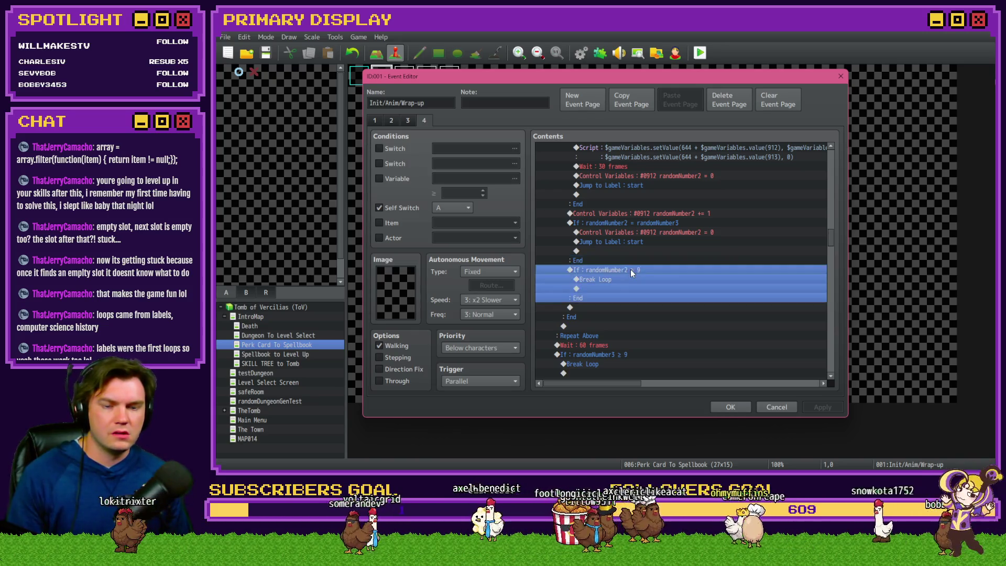
- Move the randomNumber2 ≥ 9 Break Loop check to just after the inner loop
key(Delete)
scroll(617, 283, up, 2)
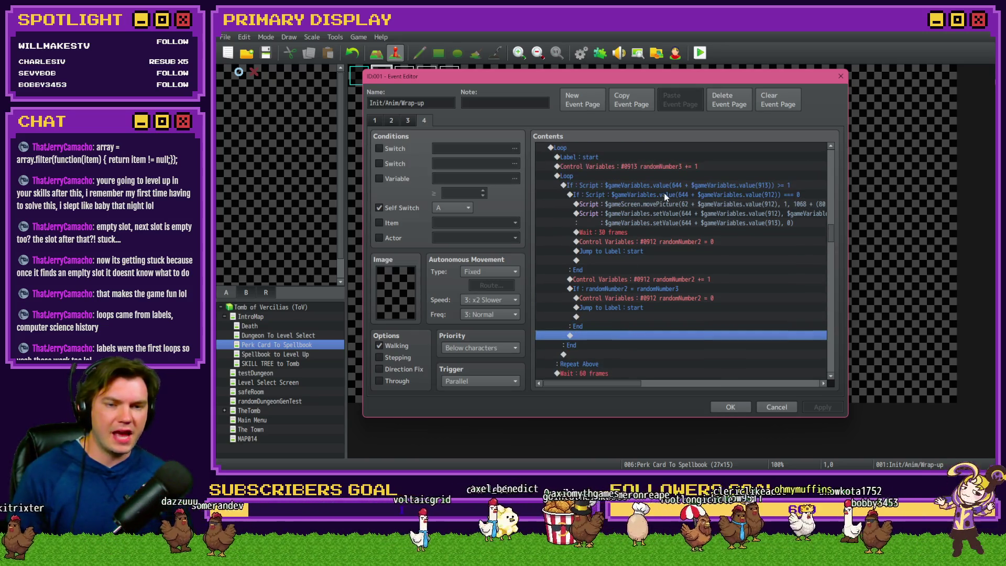
click(665, 186)
scroll(623, 295, down, 2)
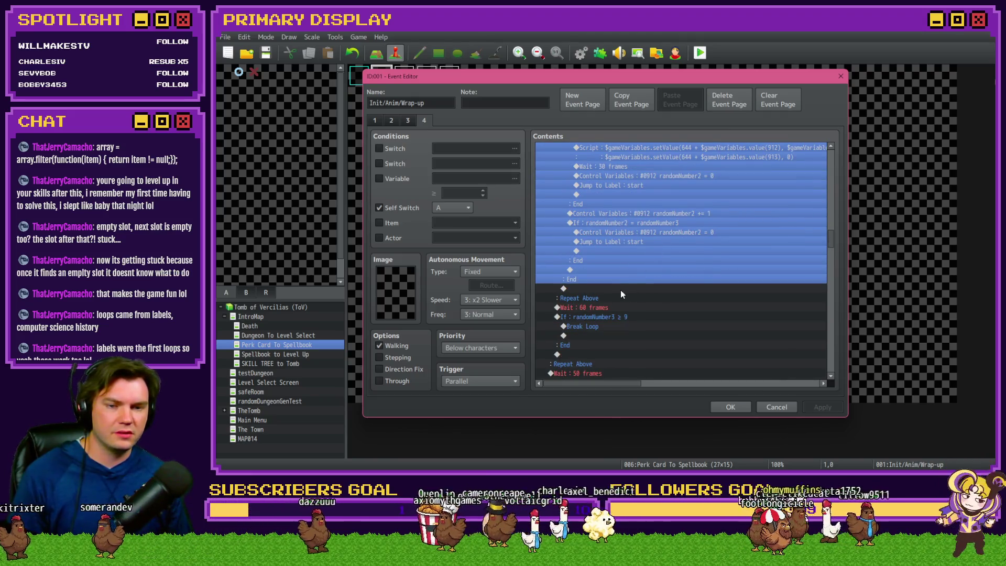
click(621, 290)
key(ctrl+v)
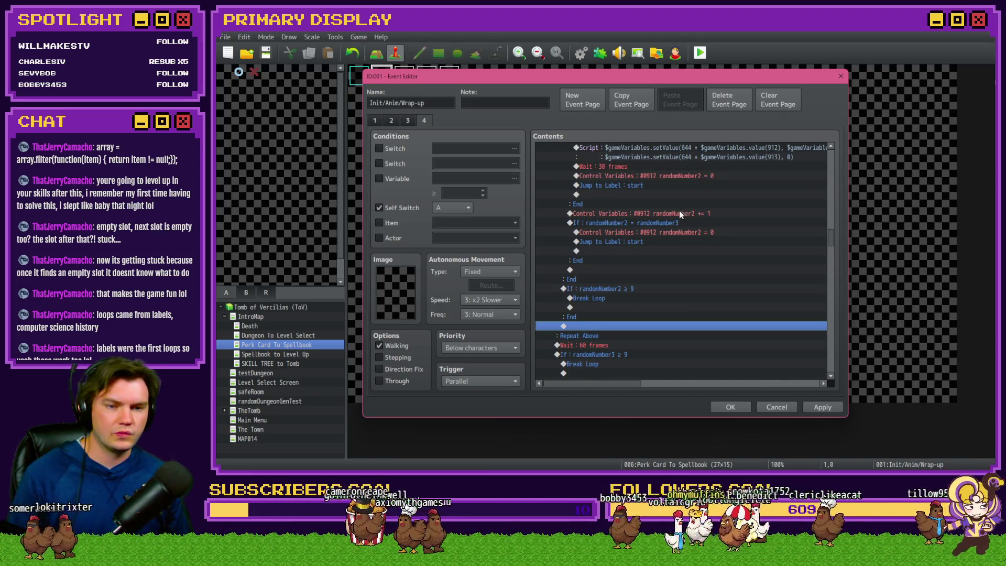
- Delete the randomNumber2 += 1 command from the inner loop
click(679, 210)
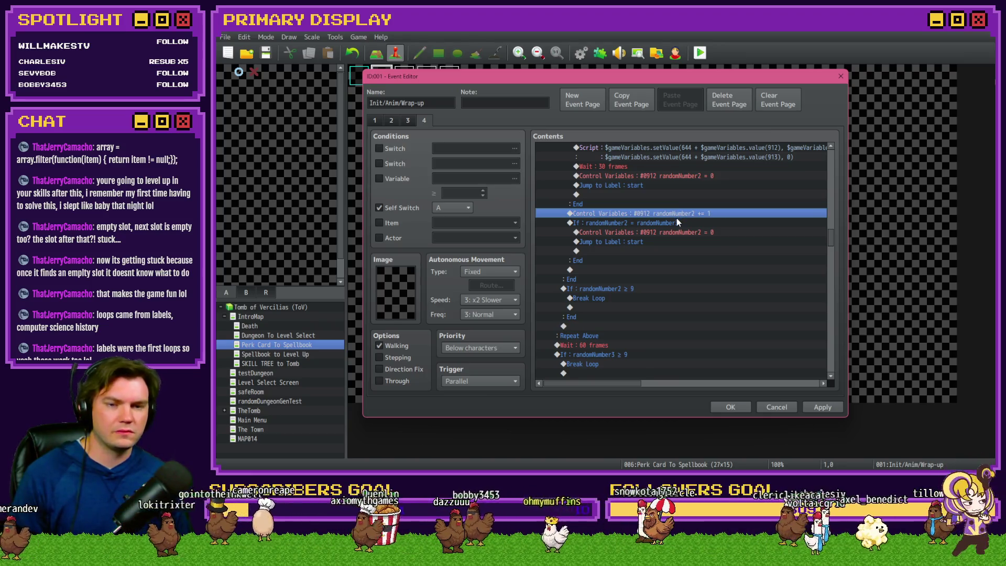
scroll(650, 267, up, 1)
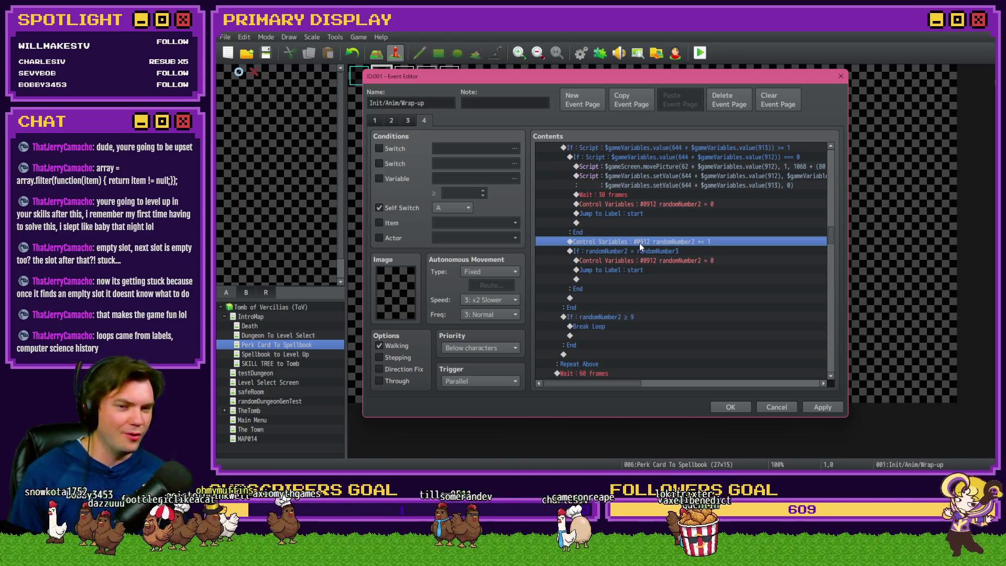
key(Delete)
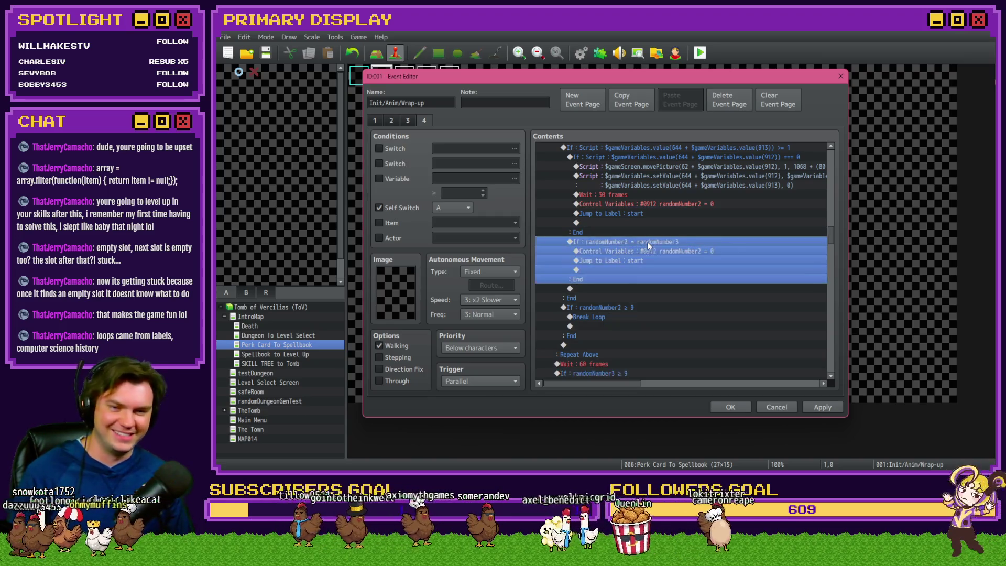
scroll(642, 244, up, 2)
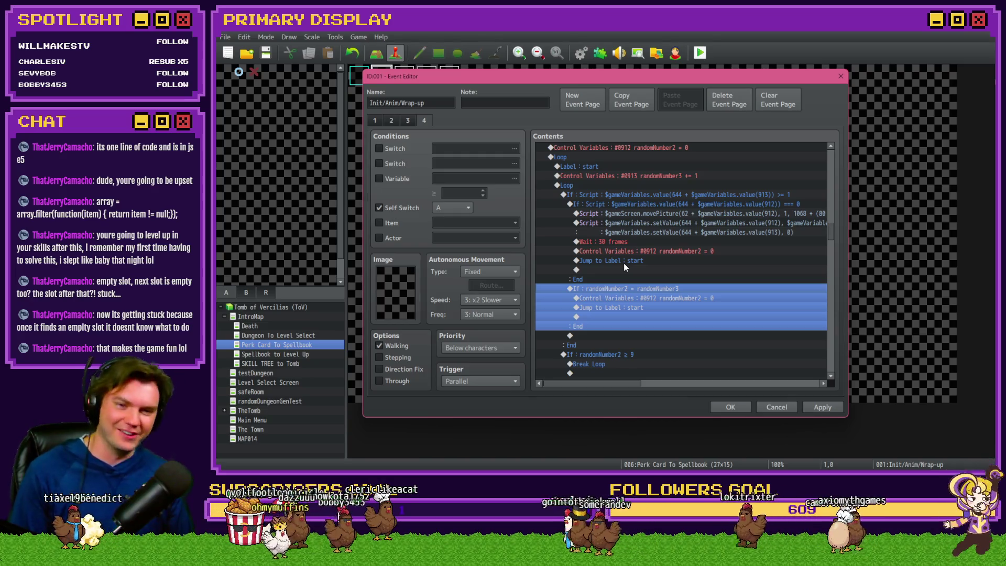
scroll(624, 262, down, 2)
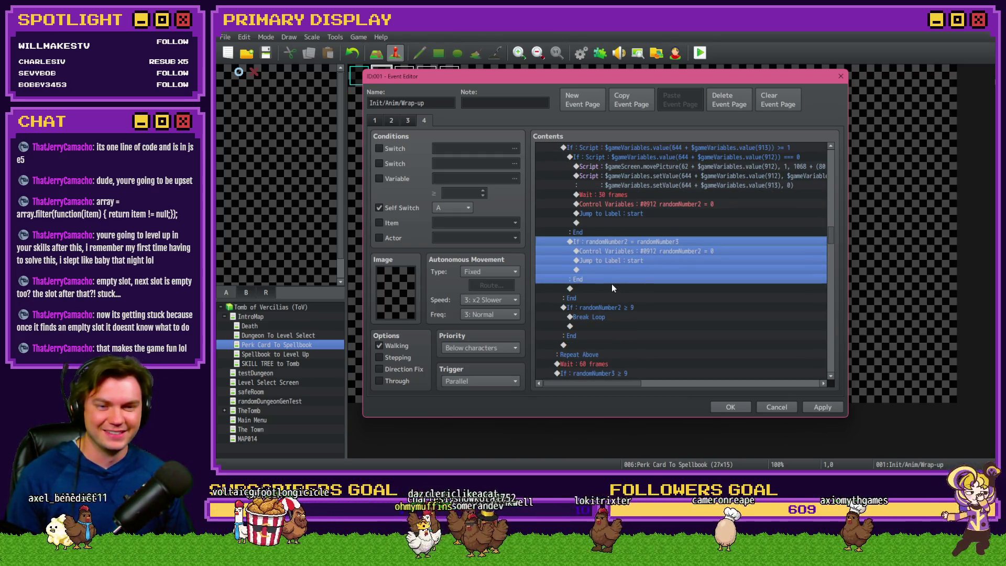